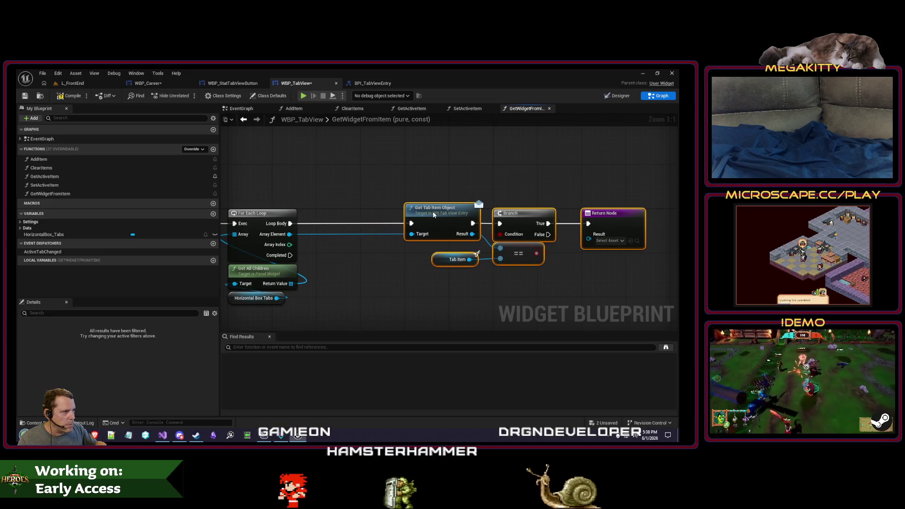
Add a Cast To UserWidget node on the loop's Array Element and rewire Get Tab Item Object.
drag(289, 234, 324, 232)
text(cast to userwi)
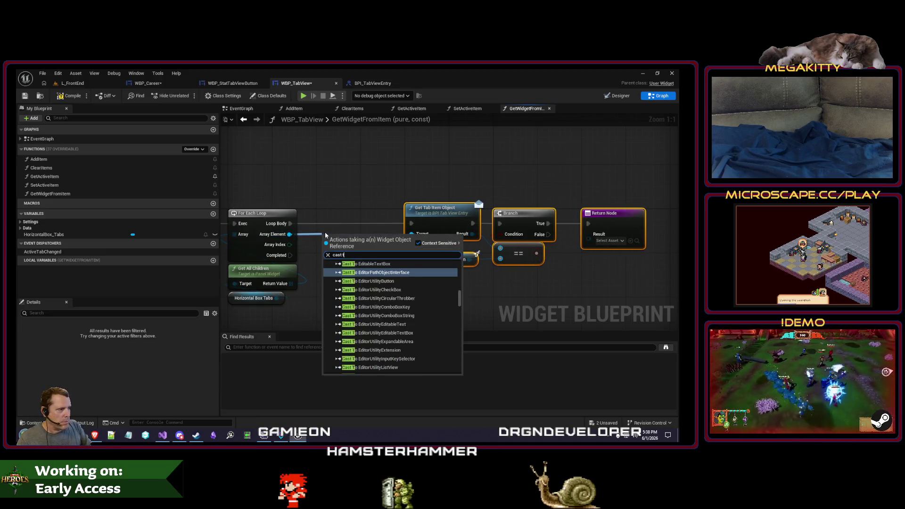
key(Return)
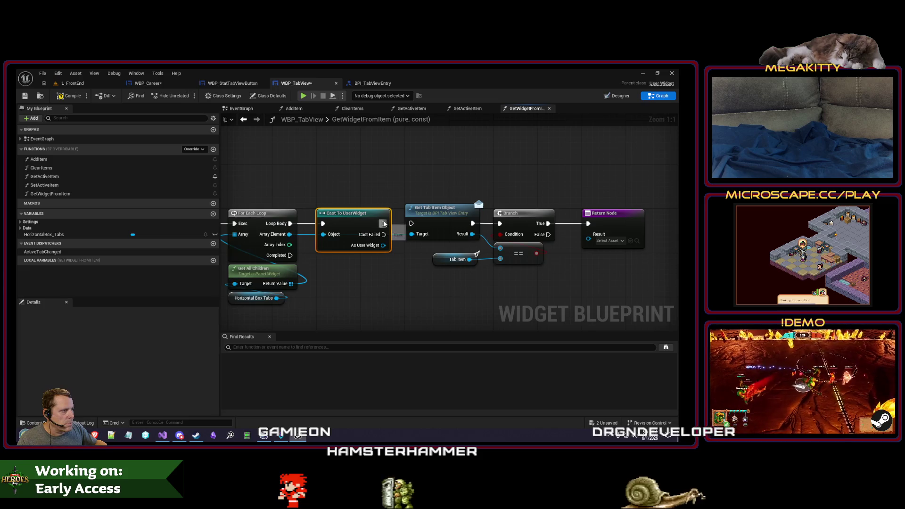
drag(409, 226, 365, 192)
drag(383, 223, 411, 234)
right_click(411, 234)
click(427, 259)
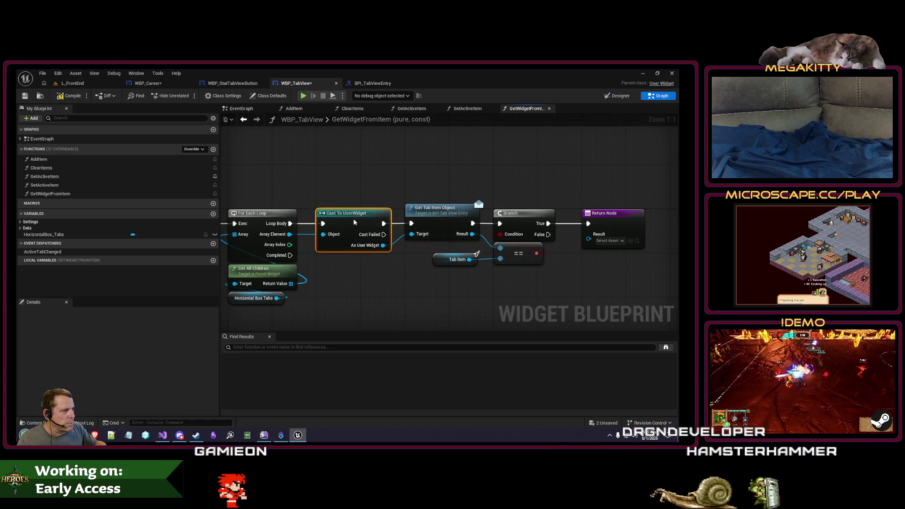
Route the cast's As User Widget wire beneath the Tab Item to the Return Node.
drag(337, 259, 341, 265)
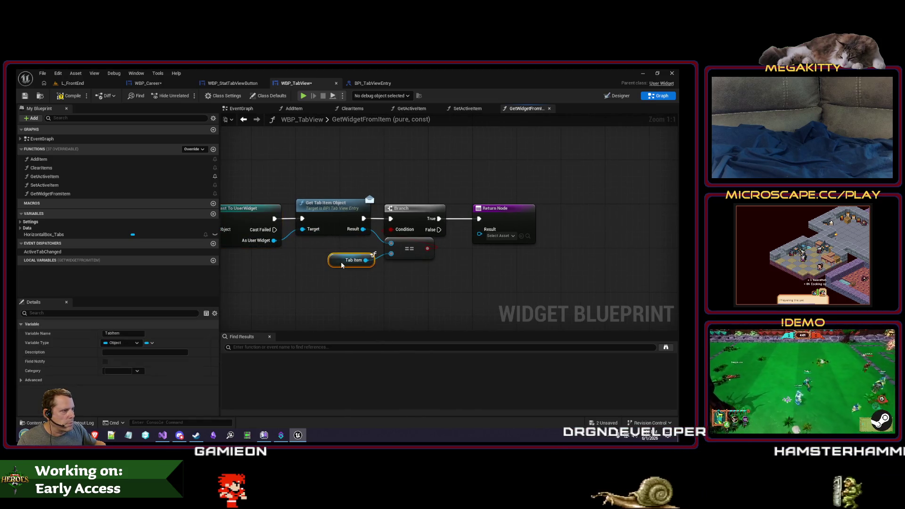
drag(257, 269, 333, 265)
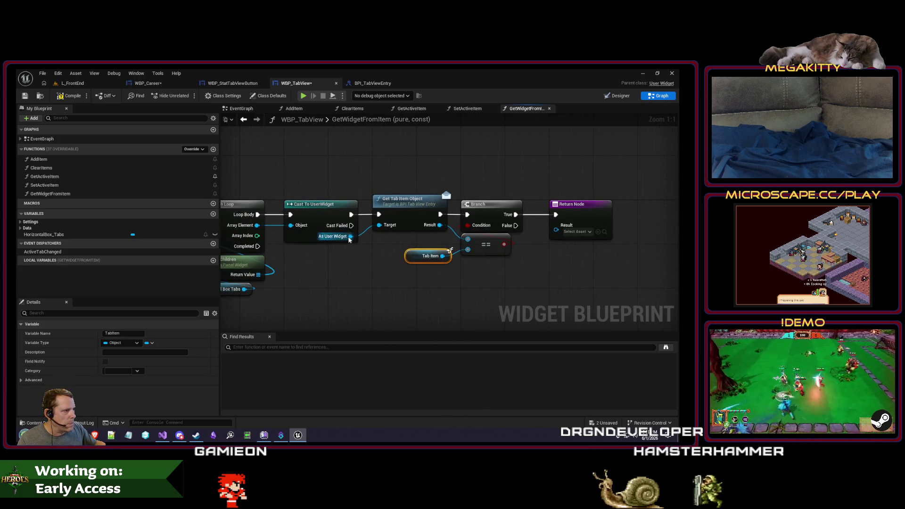
click(542, 231)
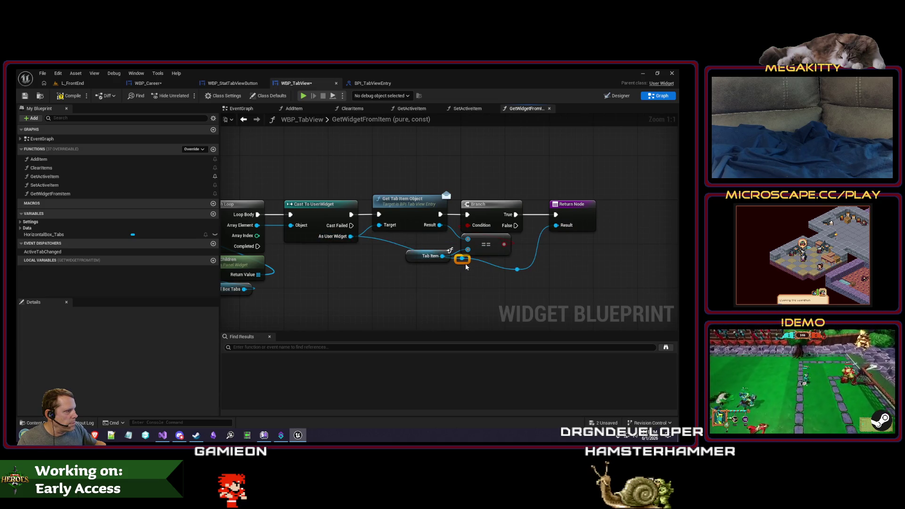
drag(395, 276, 381, 273)
drag(518, 277, 524, 272)
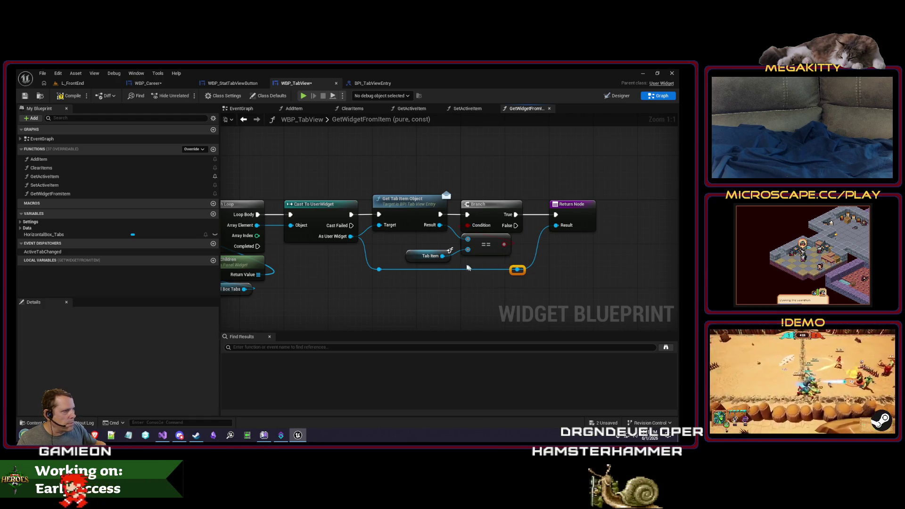
drag(485, 310, 474, 318)
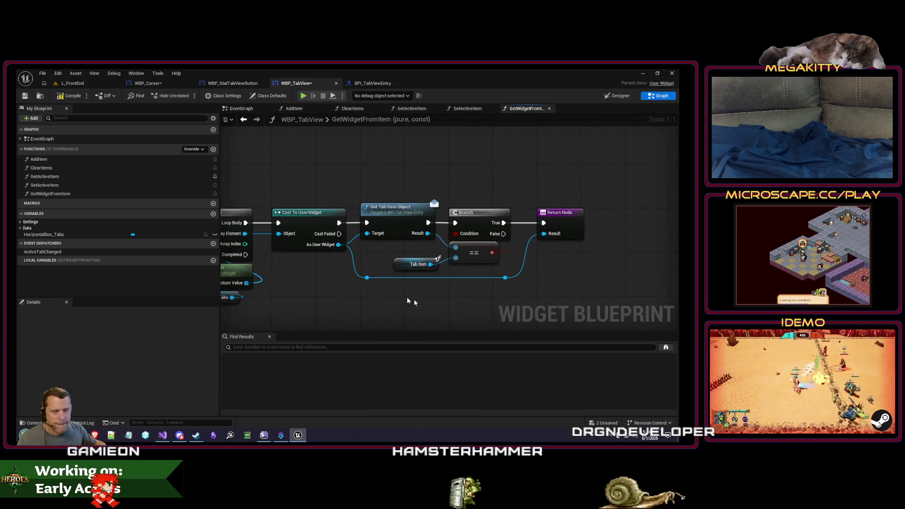
scroll(432, 281, down, 1)
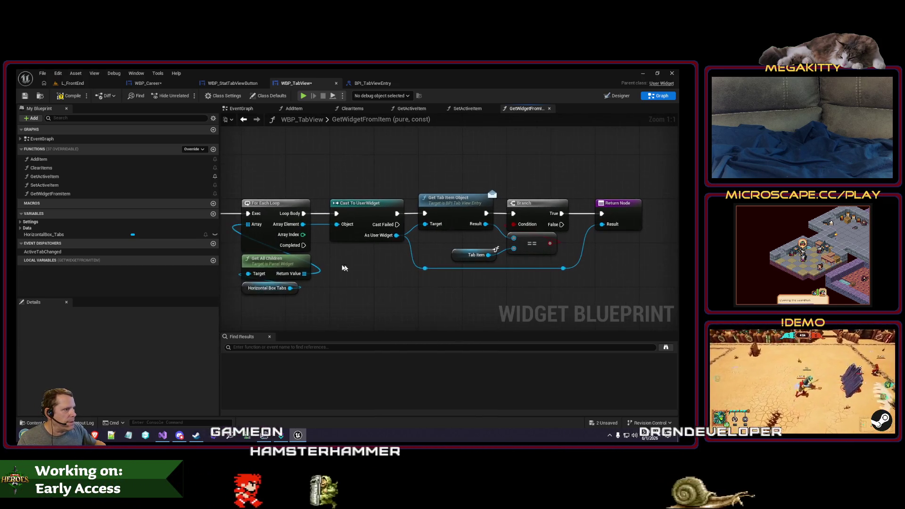
Add a duplicate Return Node on the loop's Completed pin and save the blueprint.
click(591, 215)
key(ctrl+c)
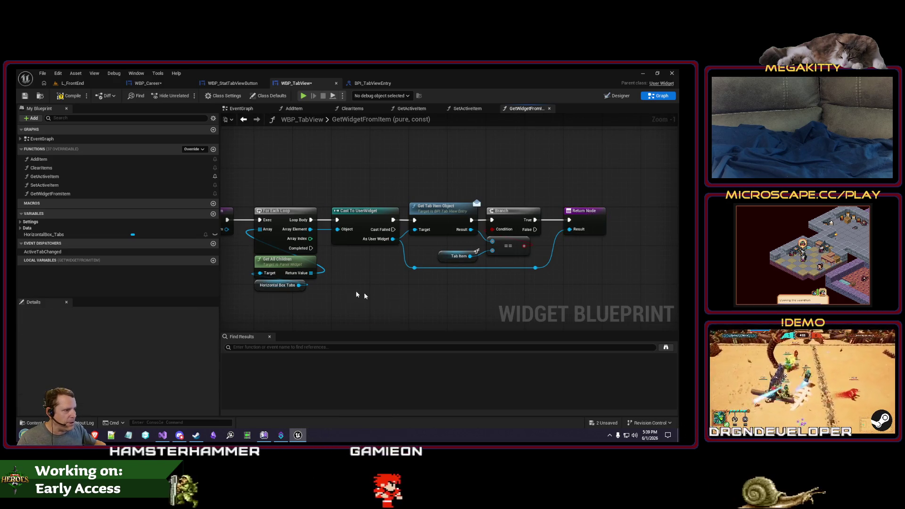
key(ctrl+v)
drag(311, 248, 348, 307)
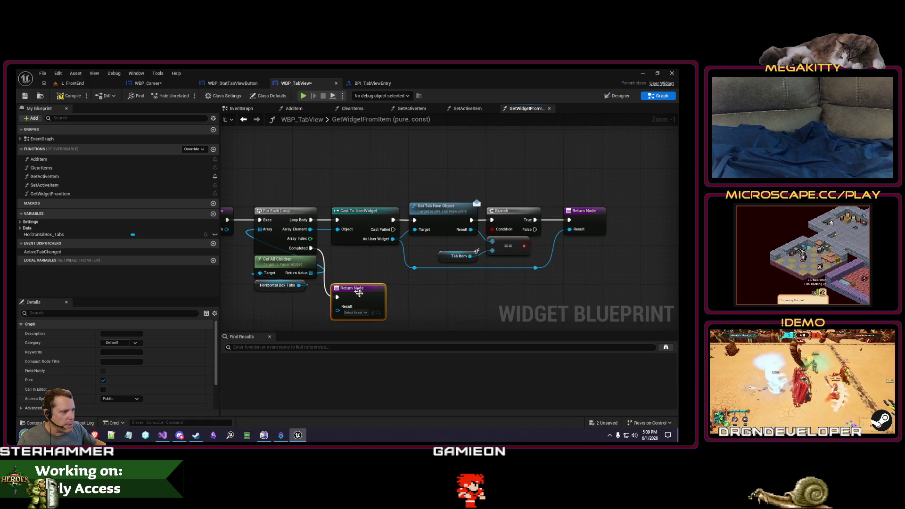
scroll(265, 170, down, 1)
click(25, 96)
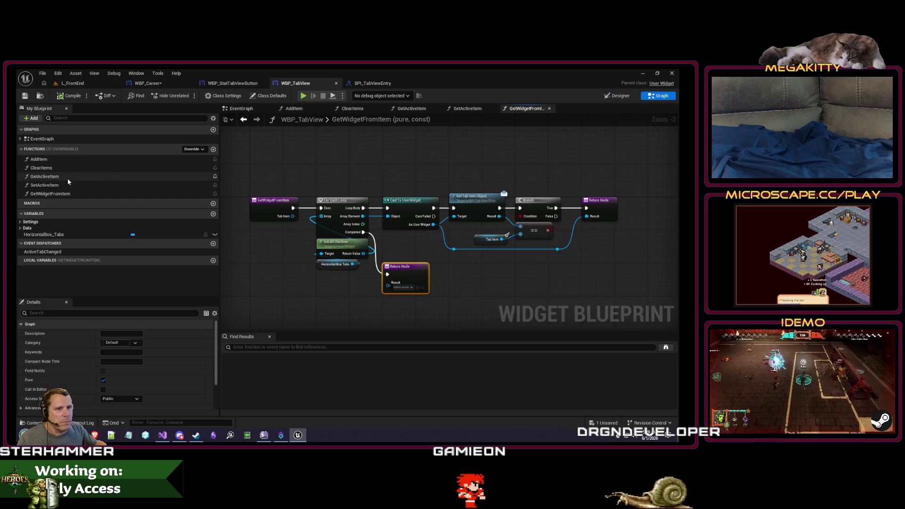
Rename GetActiveItem and ClearItems to GetActiveTabItem and ClearTabItems.
click(56, 177)
key(F2)
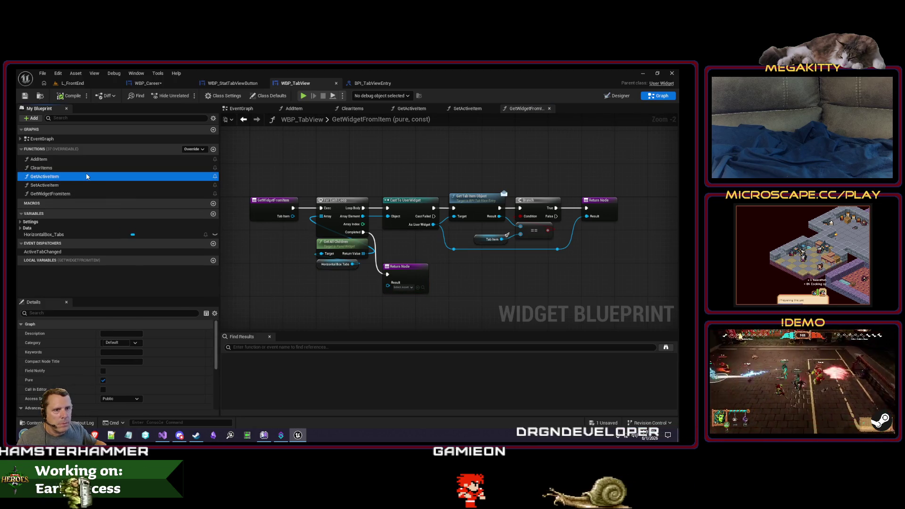
click(53, 177)
text(Tab)
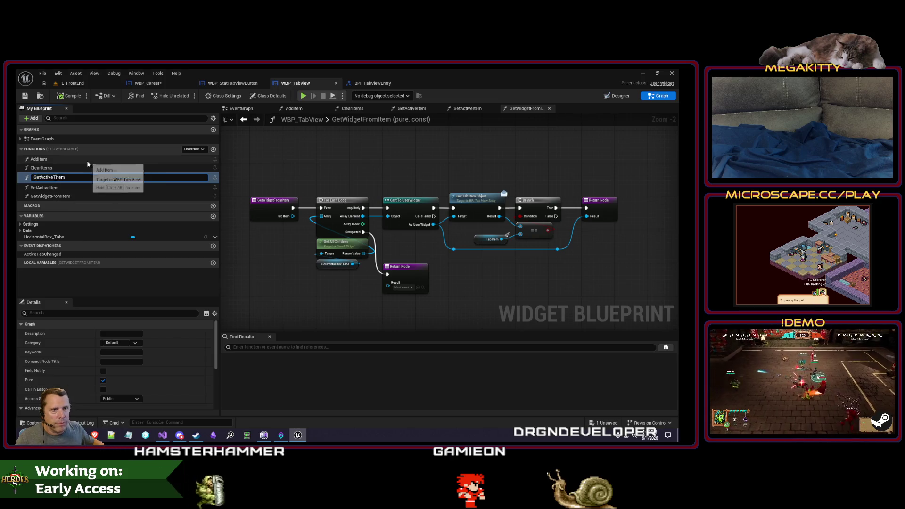
key(Return)
click(58, 161)
click(57, 168)
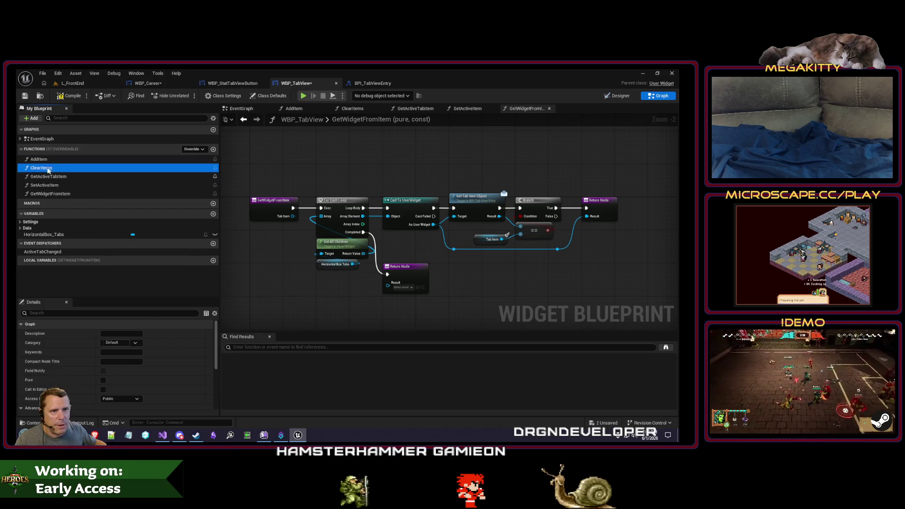
key(F2)
text(Tab)
key(Return)
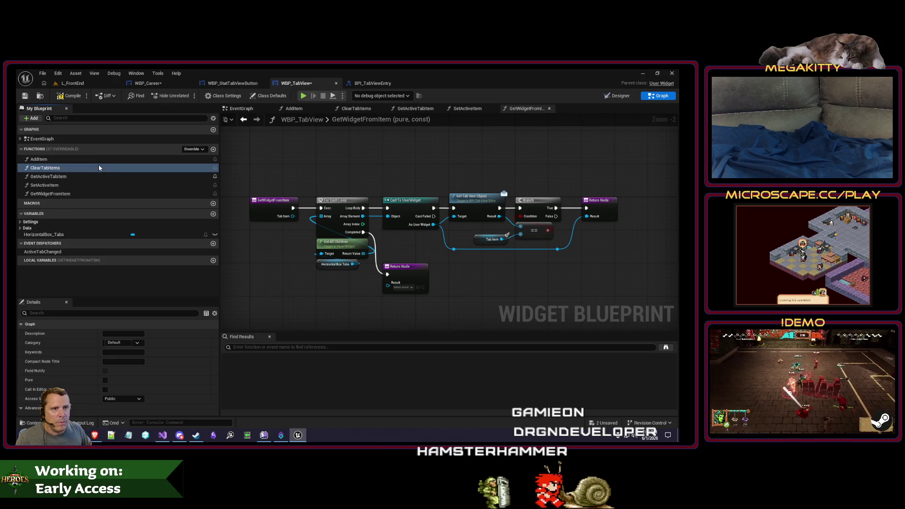
Rename SetActiveItem and AddItem to SetActiveTabItem and AddTabItem.
click(56, 186)
key(F2)
text(Tab)
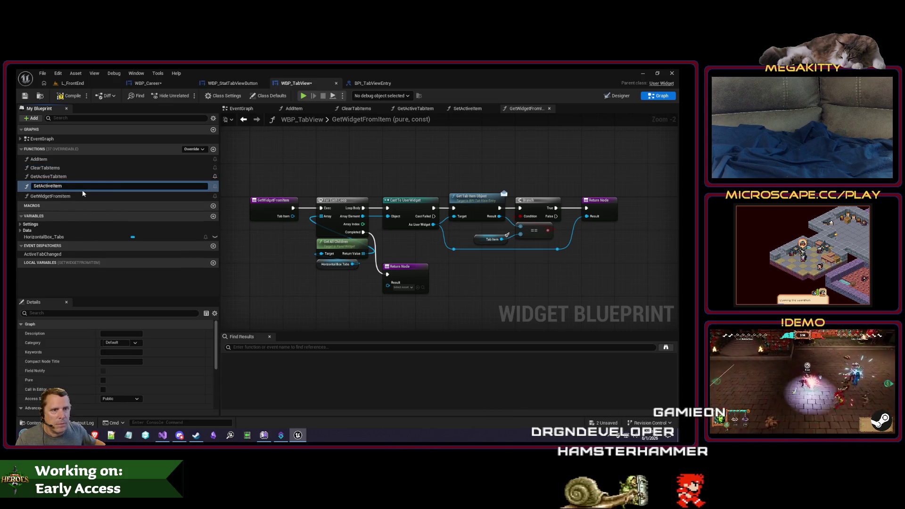
key(Return)
click(42, 160)
key(F2)
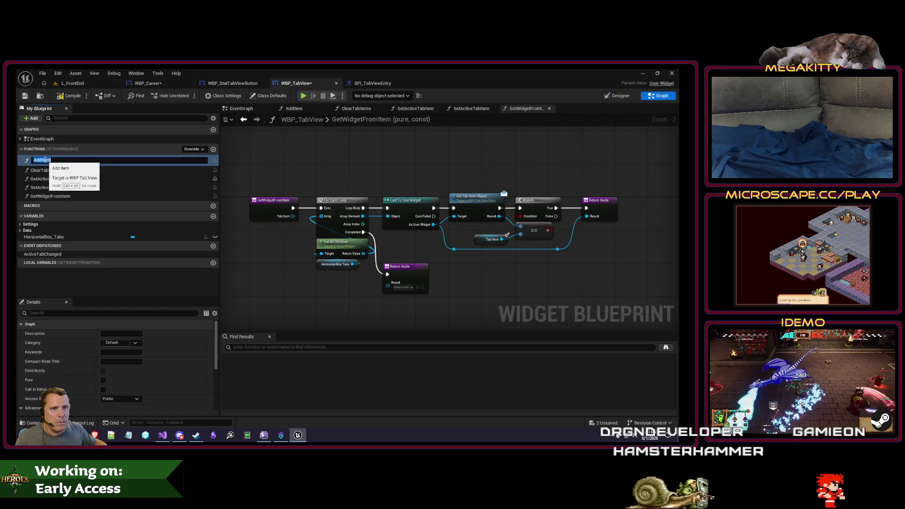
text(Tab)
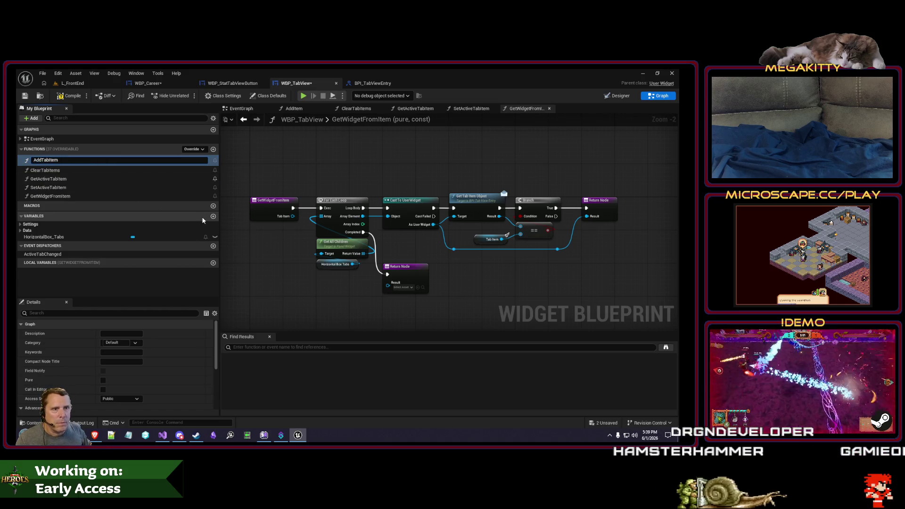
key(Return)
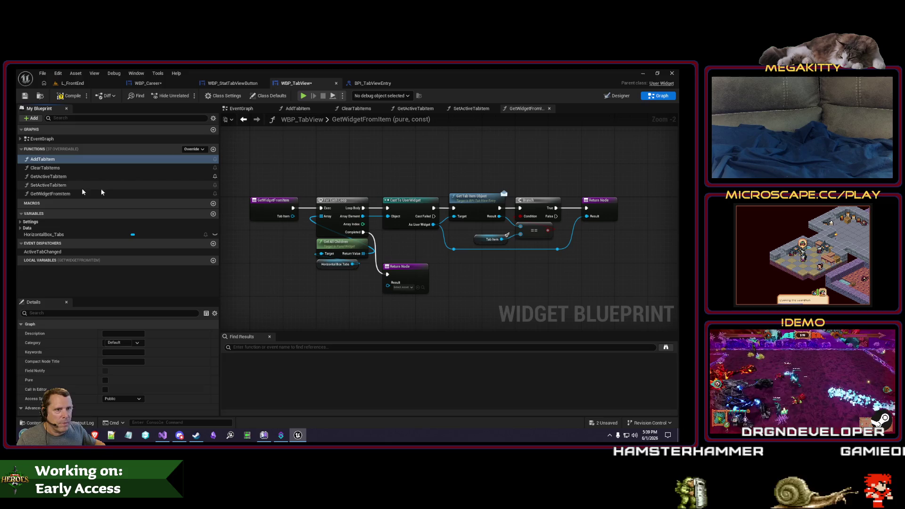
Rename GetWidgetFromItem to GetWidgetFromTabItem and close its graph.
click(68, 194)
key(F2)
click(68, 195)
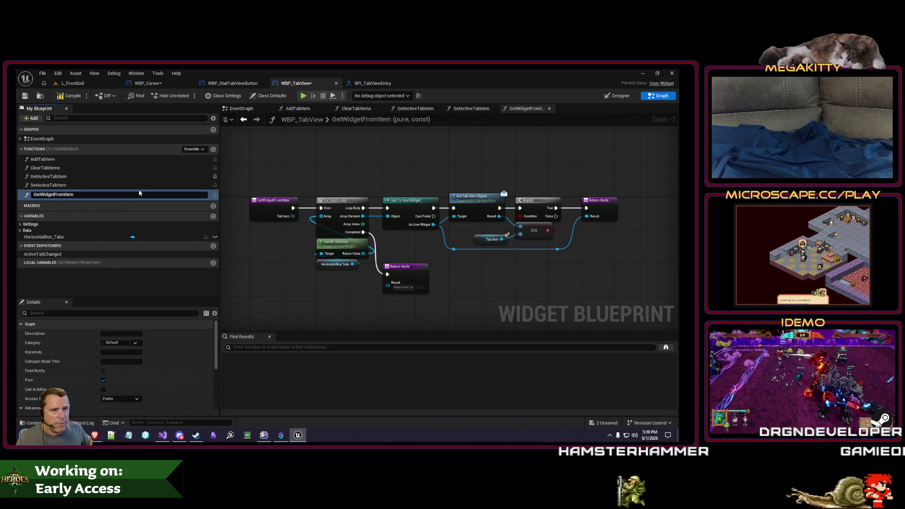
text(Tab)
key(Return)
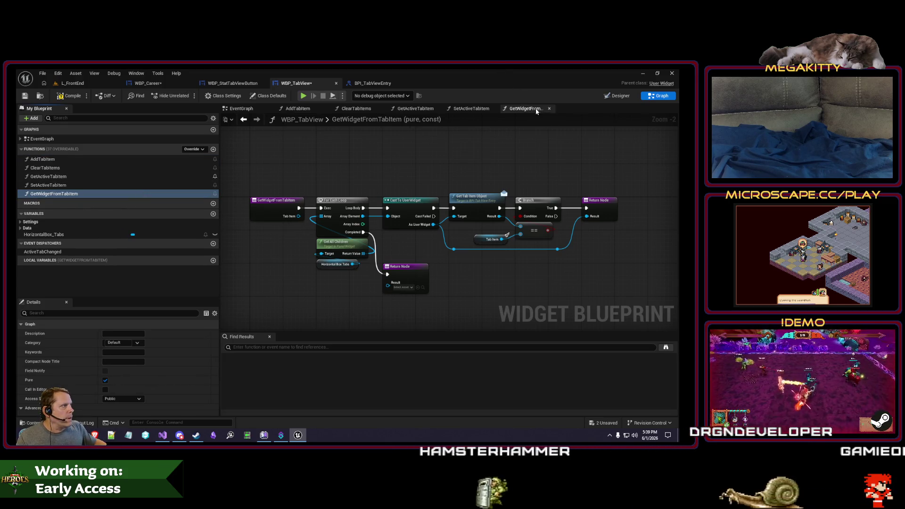
middle_click(536, 111)
Review SetActiveTabItem's nodes, the Data variables and the BPI_TabViewEntry interface.
scroll(463, 203, up, 3)
mouse_move(464, 203)
mouse_down()
mouse_move(585, 196)
mouse_move(361, 213)
mouse_move(394, 194)
mouse_move(318, 255)
mouse_move(363, 249)
mouse_up()
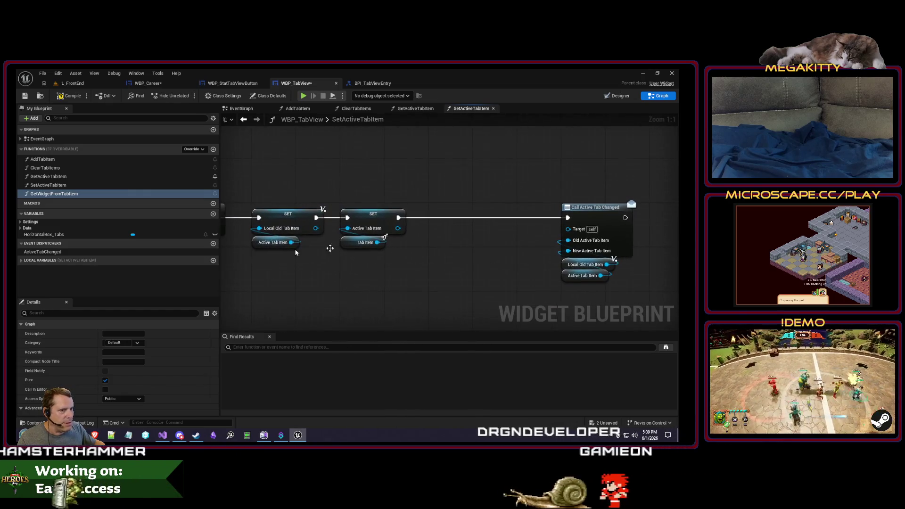
click(62, 228)
mouse_move(411, 273)
mouse_down()
mouse_move(334, 270)
mouse_move(399, 273)
mouse_up()
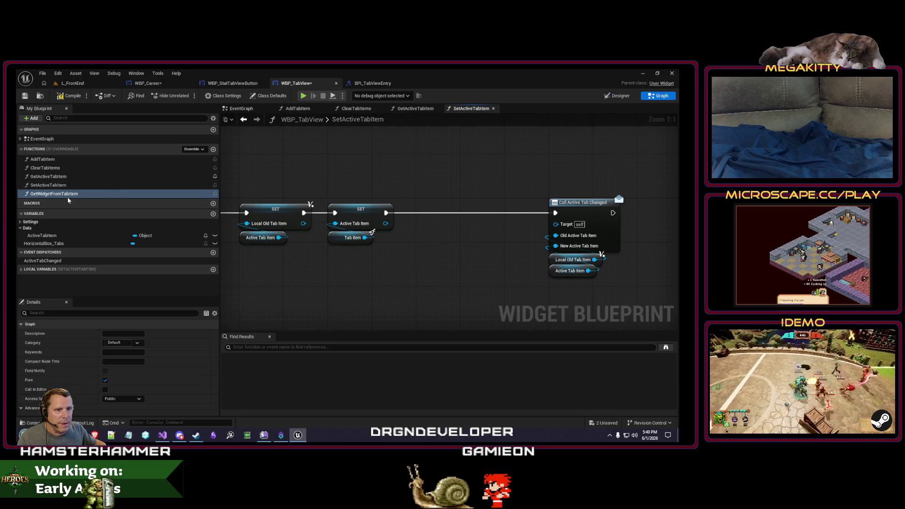
click(377, 84)
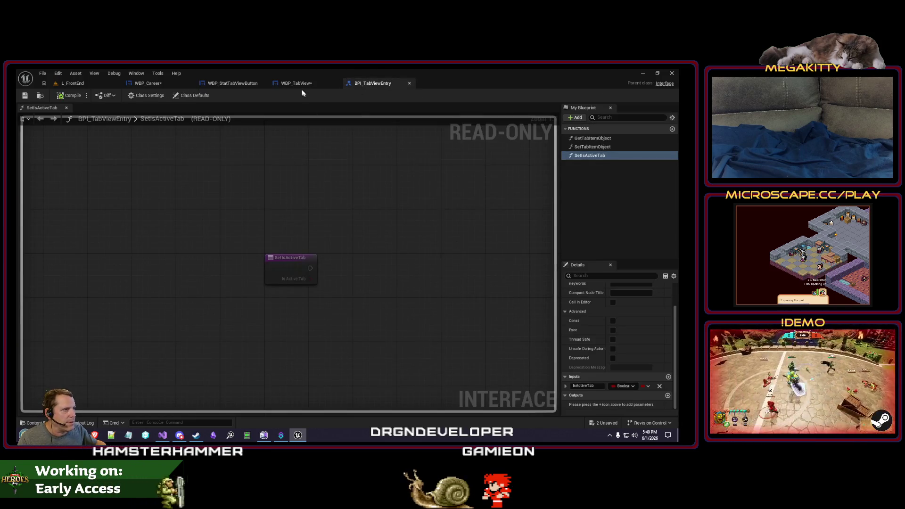
click(298, 83)
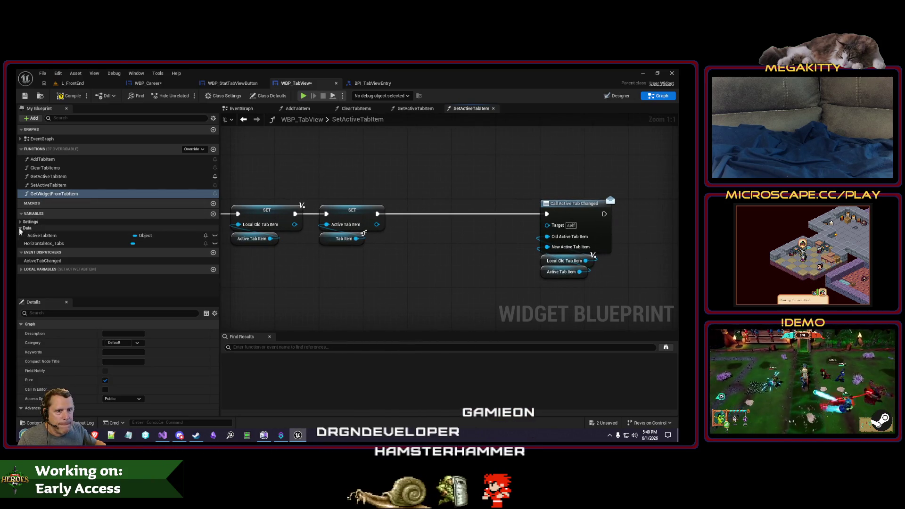
Call GetWidgetFromTabItem and feed its Result into a new Set Is Active Tab node.
mouse_move(54, 194)
mouse_down()
mouse_move(176, 230)
mouse_move(349, 302)
mouse_up()
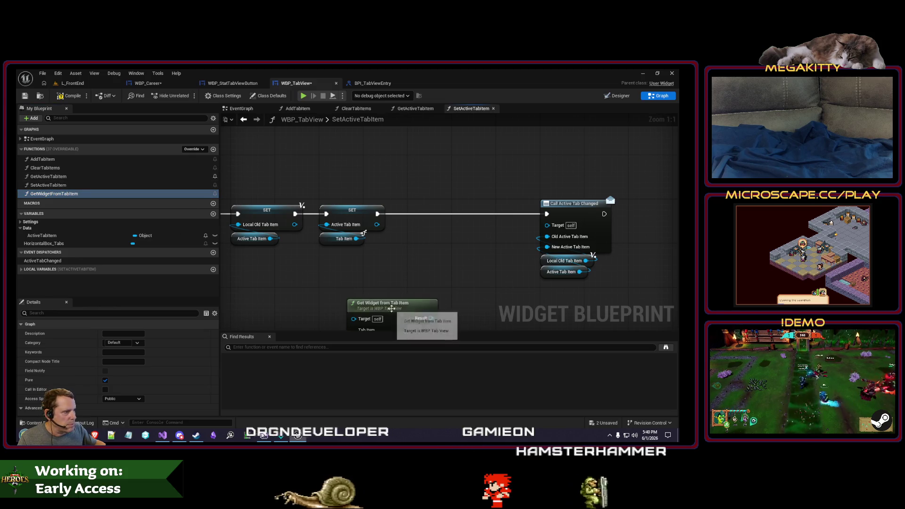
mouse_move(429, 317)
mouse_down()
mouse_move(380, 239)
mouse_move(405, 163)
mouse_up()
text(set is active)
key(Return)
drag(354, 179, 360, 180)
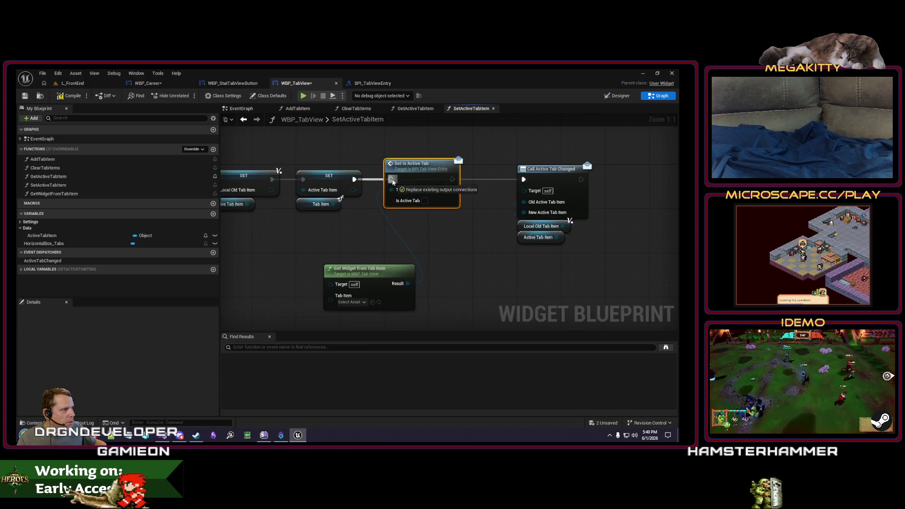
drag(362, 281, 423, 226)
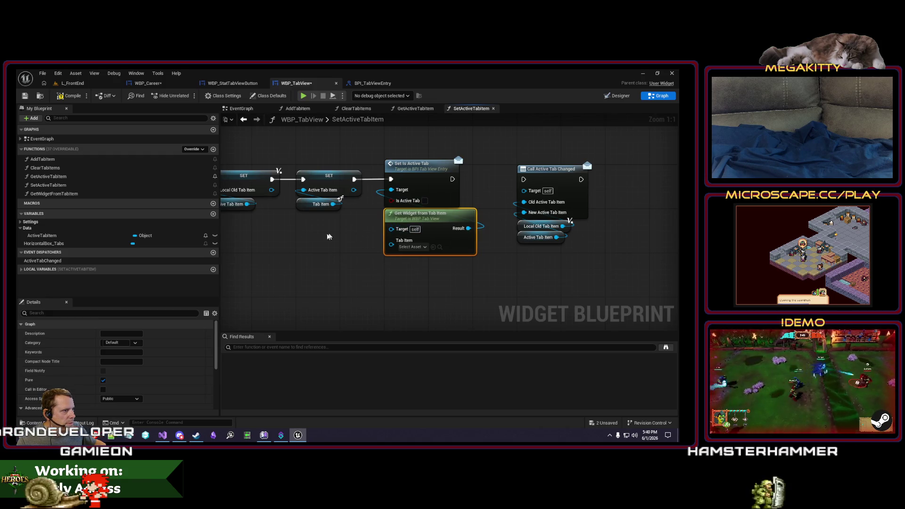
drag(332, 233, 358, 240)
mouse_move(260, 217)
mouse_down()
mouse_move(313, 236)
mouse_move(239, 230)
mouse_up()
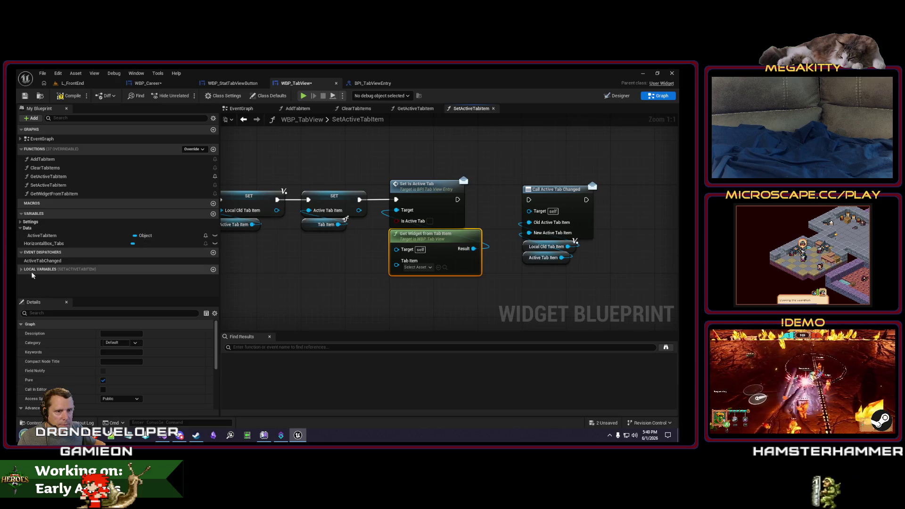
Add a Local Old Tab Item getter and duplicate the Get Widget from Tab Item and Tab Item nodes.
mouse_move(41, 278)
mouse_down()
mouse_move(403, 301)
mouse_move(435, 290)
mouse_move(398, 266)
mouse_move(331, 279)
mouse_up()
drag(453, 186, 567, 280)
drag(493, 192, 538, 191)
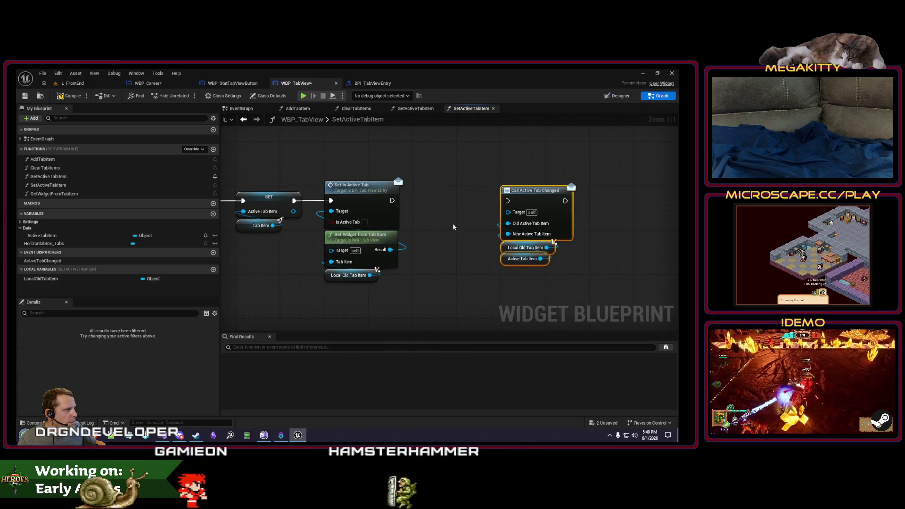
drag(390, 281, 363, 291)
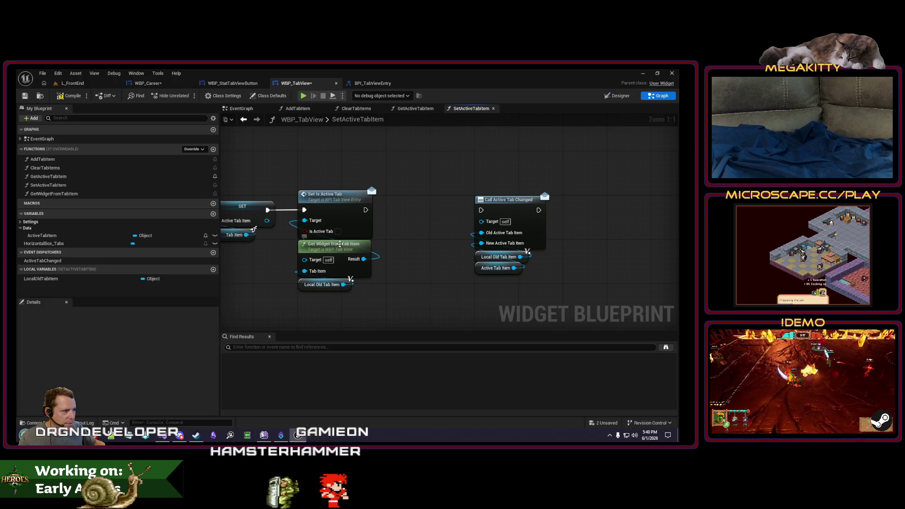
click(347, 258)
key(ctrl+c)
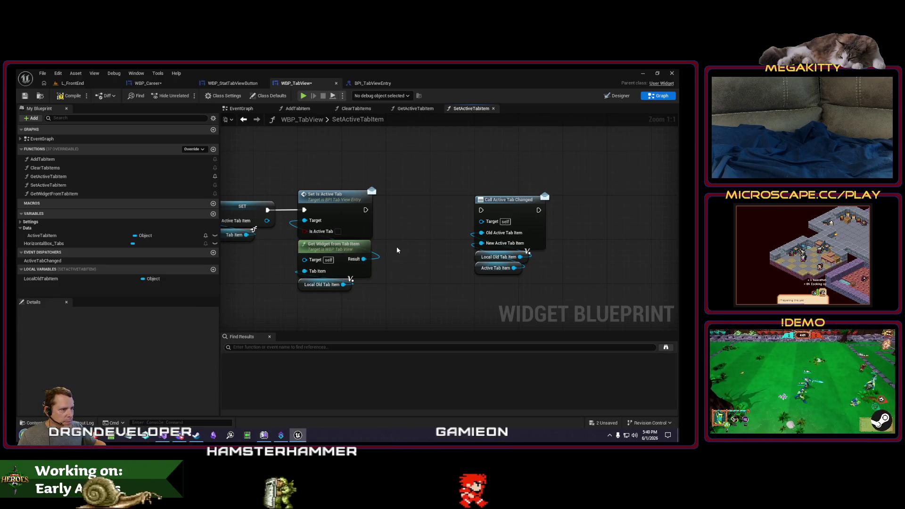
key(ctrl+v)
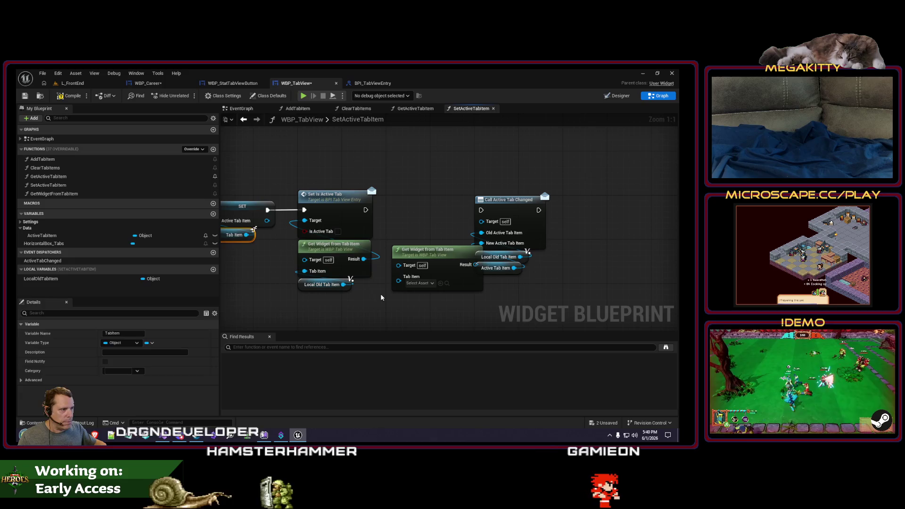
click(236, 235)
key(ctrl+c)
key(ctrl+v)
mouse_move(422, 252)
mouse_down()
mouse_move(415, 241)
mouse_move(413, 267)
mouse_up()
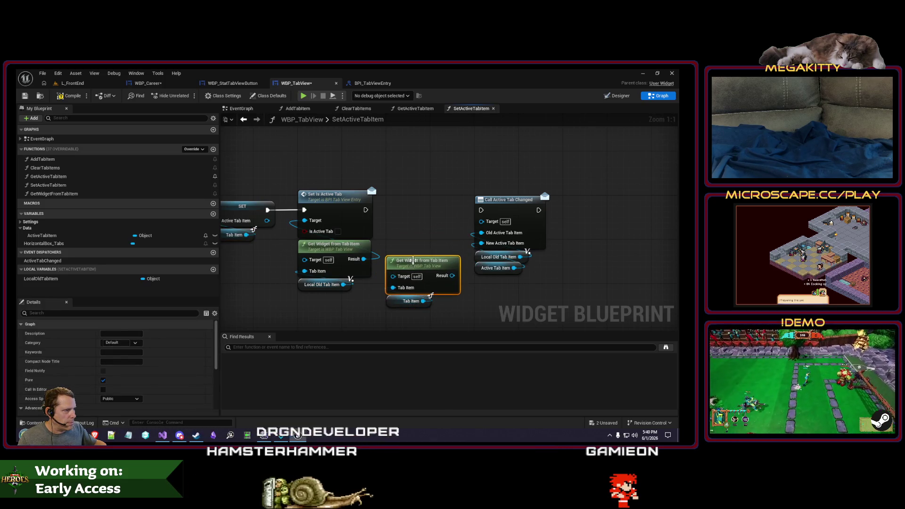
Place a second Set Is Active Tab before the dispatcher call with its getters beneath it.
click(339, 195)
key(ctrl+c)
key(ctrl+v)
drag(400, 201, 407, 197)
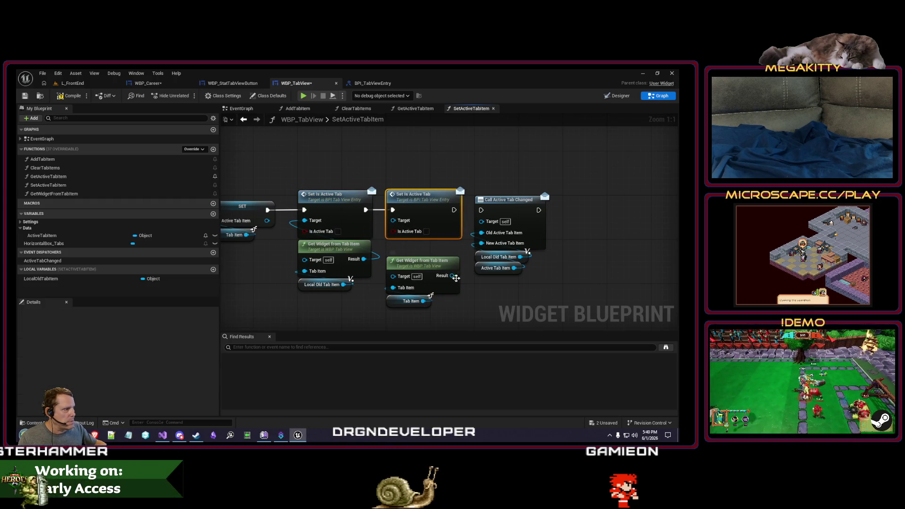
drag(434, 298, 413, 263)
drag(413, 262, 413, 246)
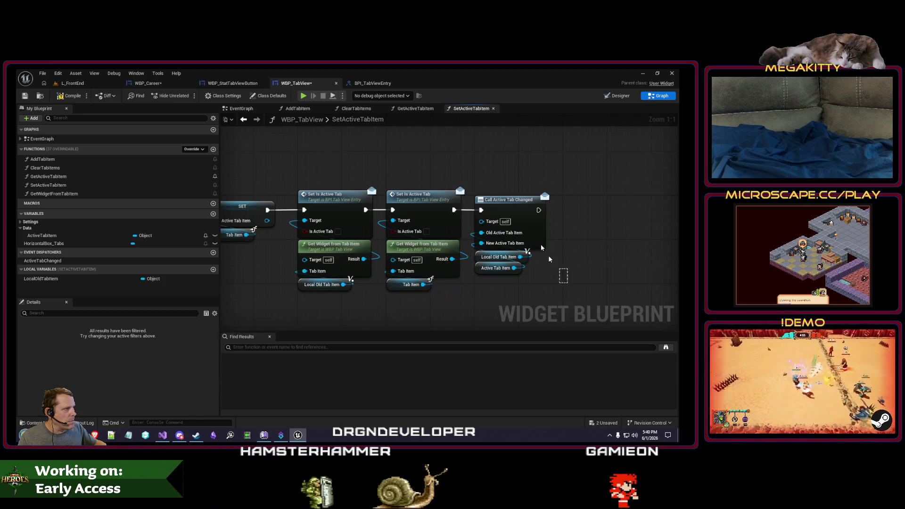
click(504, 186)
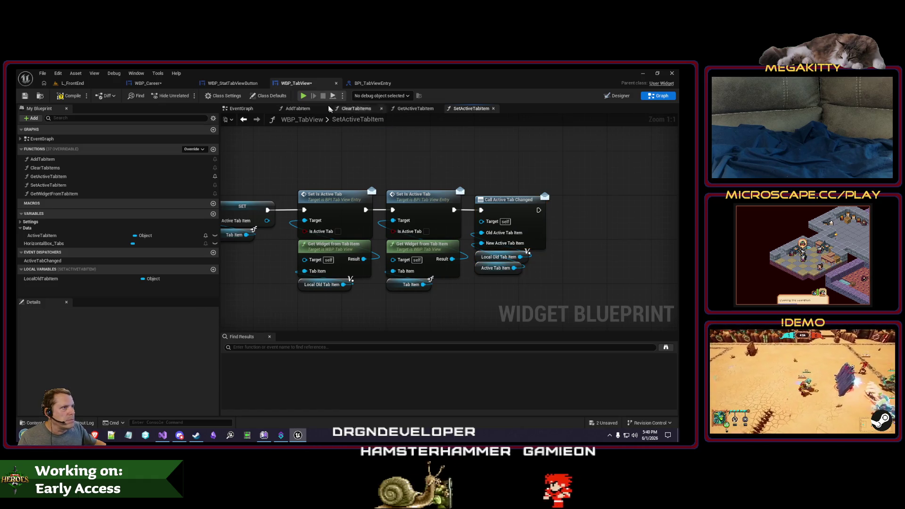
click(370, 83)
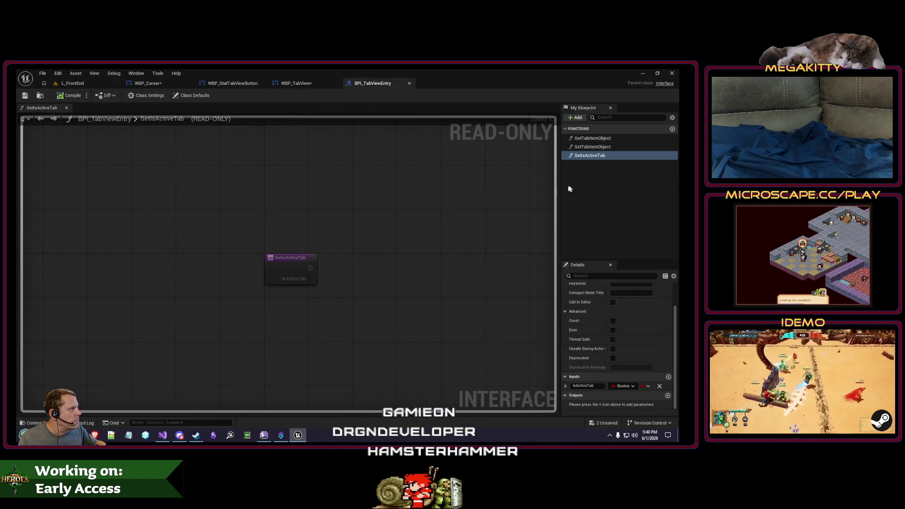
Widen the My Blueprint panel, zoom out on SetActiveTabItem, then switch to WBP_StatTabViewButton.
drag(560, 188, 547, 188)
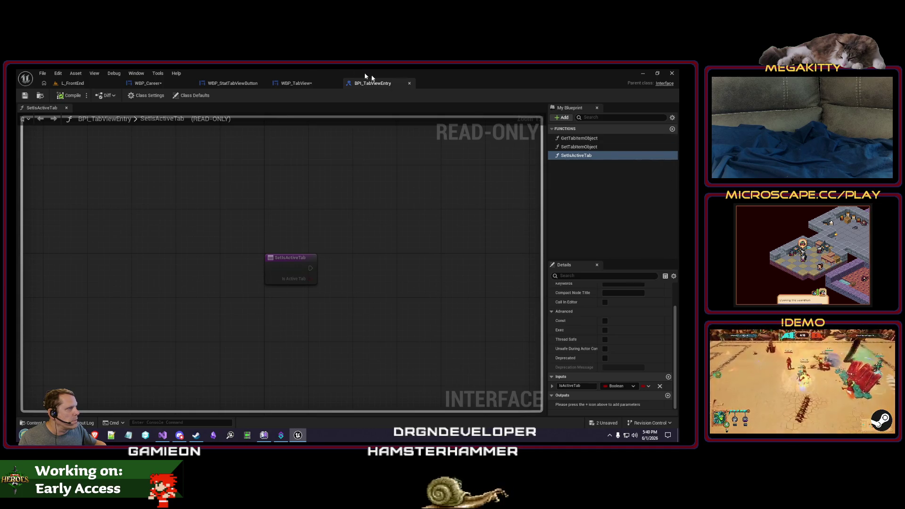
click(287, 83)
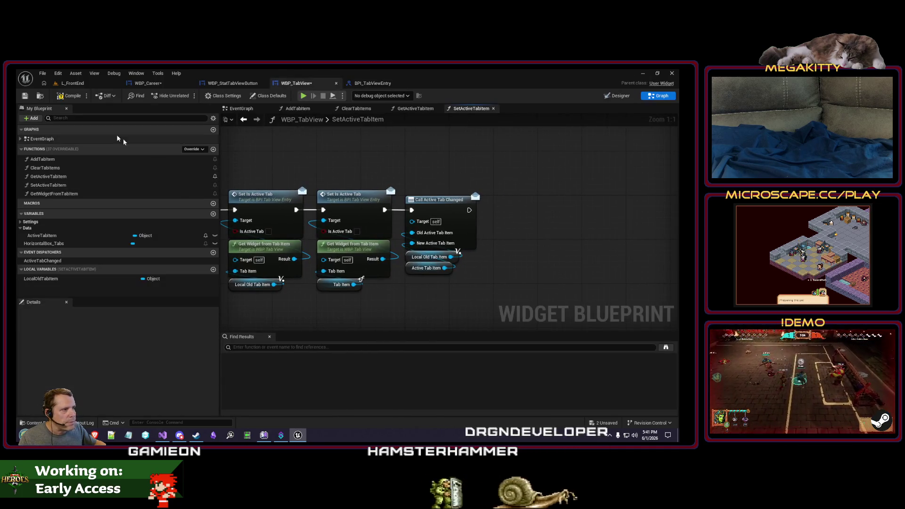
scroll(343, 177, down, 2)
mouse_move(343, 178)
mouse_down()
mouse_move(432, 194)
mouse_move(547, 182)
mouse_move(350, 183)
mouse_up()
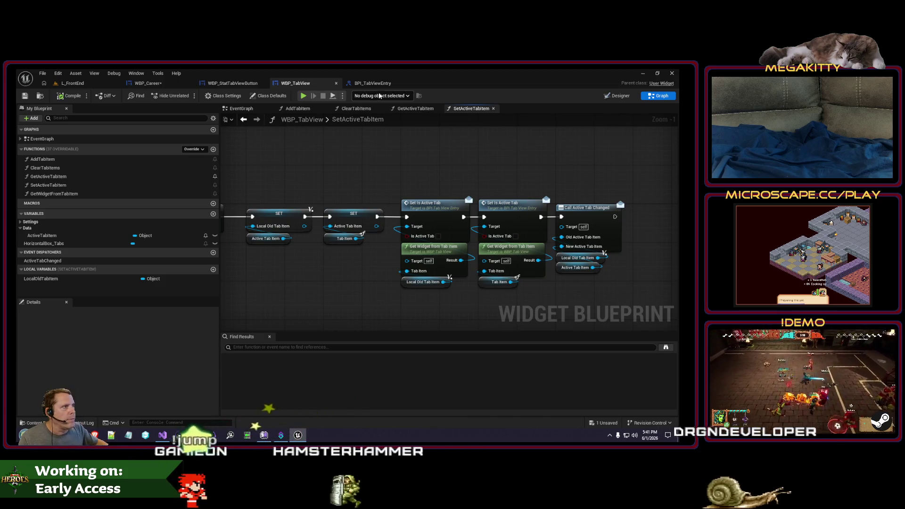
click(229, 83)
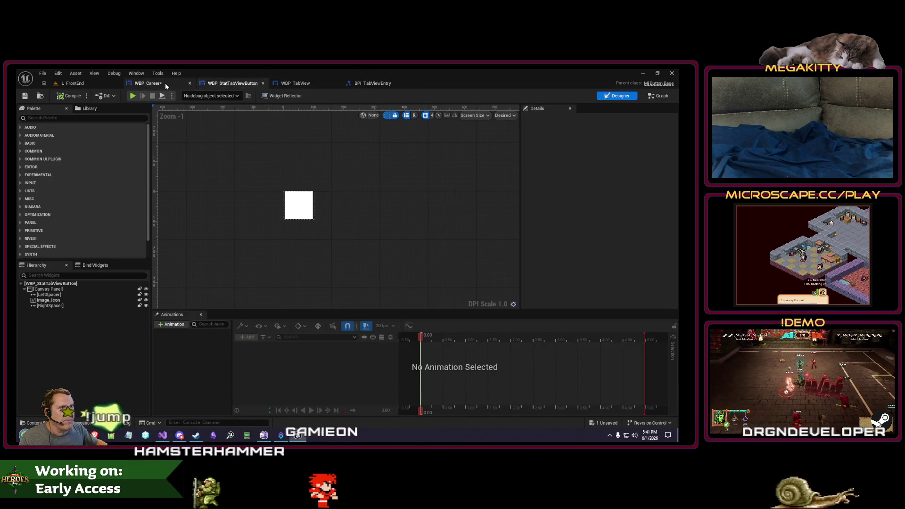
Show the button's EventGraph and close the InitializeImage and GetTabItemObject graphs.
click(659, 96)
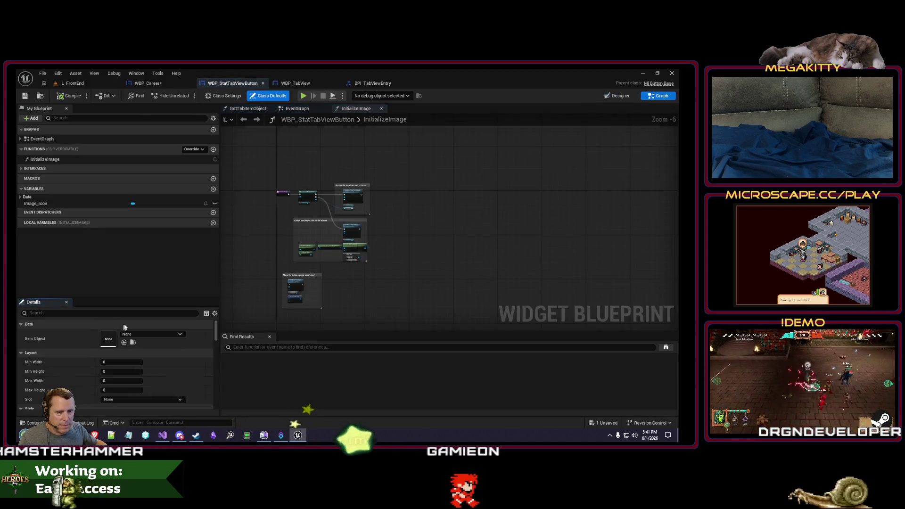
click(297, 109)
mouse_move(297, 108)
mouse_down()
mouse_move(41, 110)
mouse_move(251, 112)
mouse_up()
right_click(251, 112)
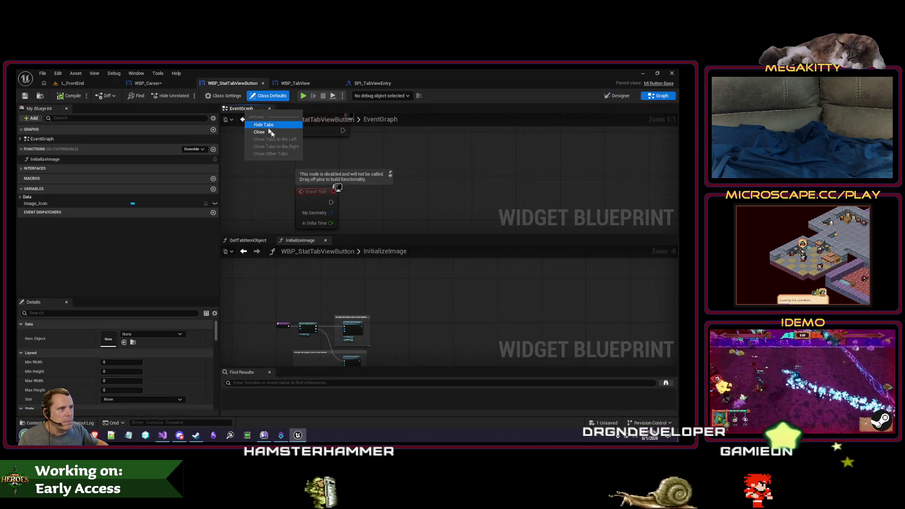
click(325, 241)
click(269, 240)
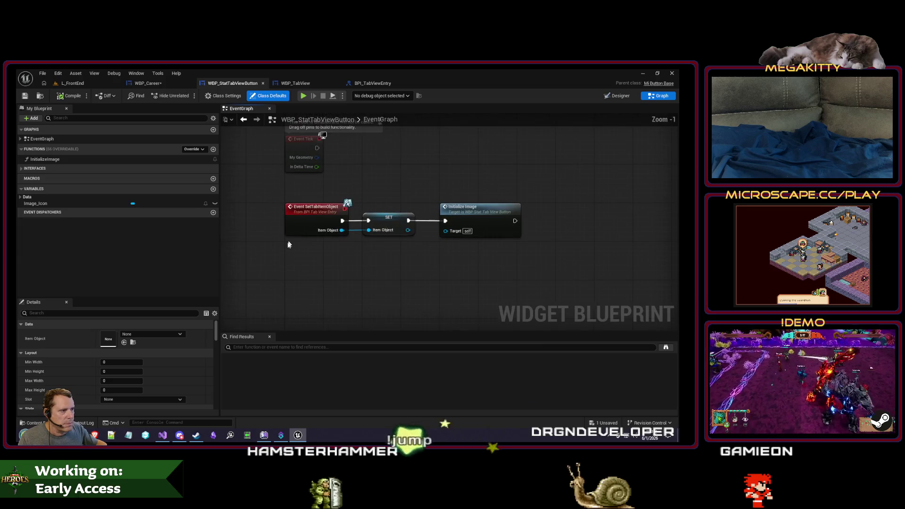
Add Event SetIsActiveTab and set a new Boolean variable IsActiveTab from it.
right_click(287, 268)
text(event set)
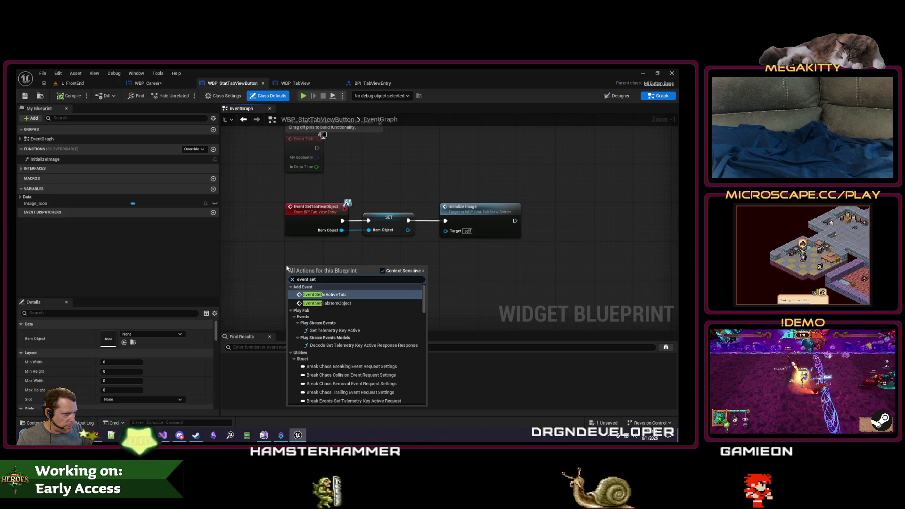
click(301, 293)
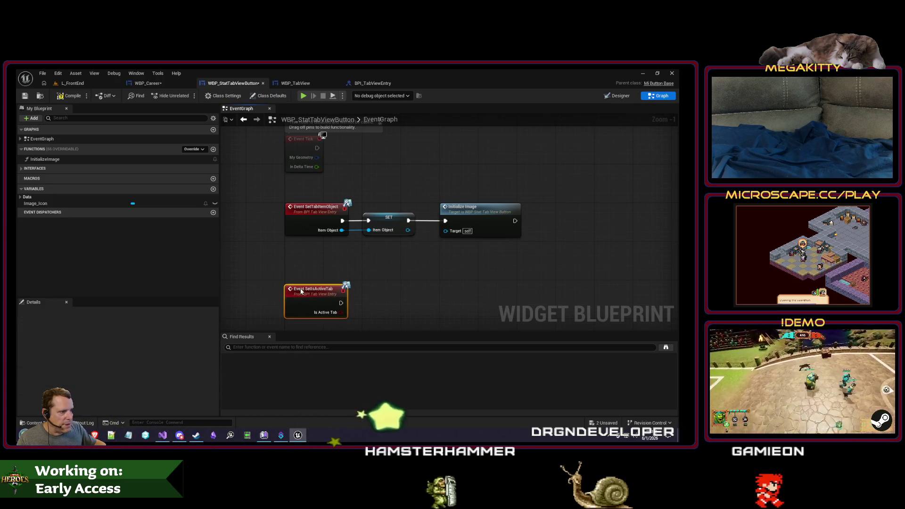
drag(280, 248, 252, 236)
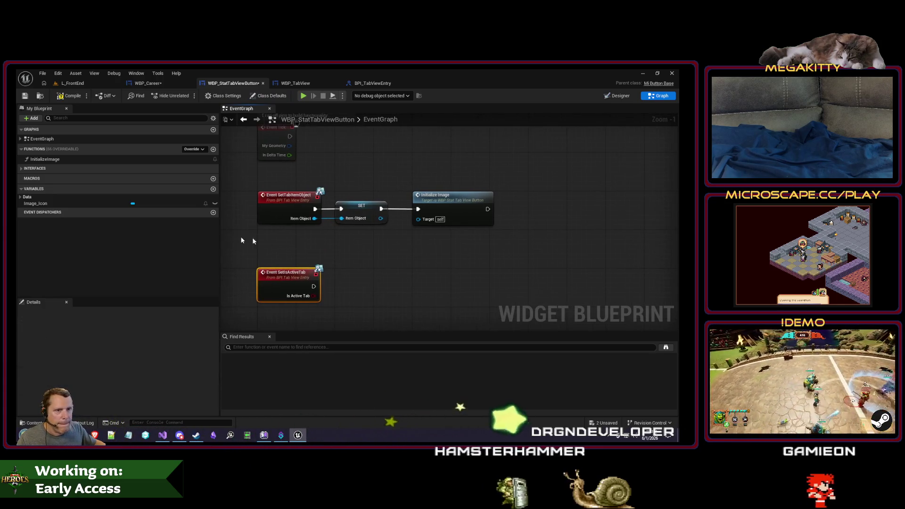
click(213, 189)
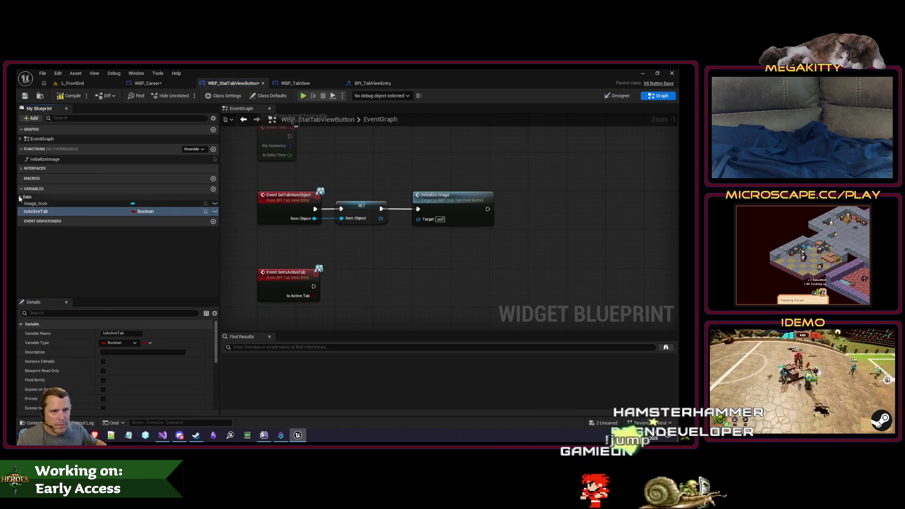
click(41, 222)
drag(47, 200, 45, 211)
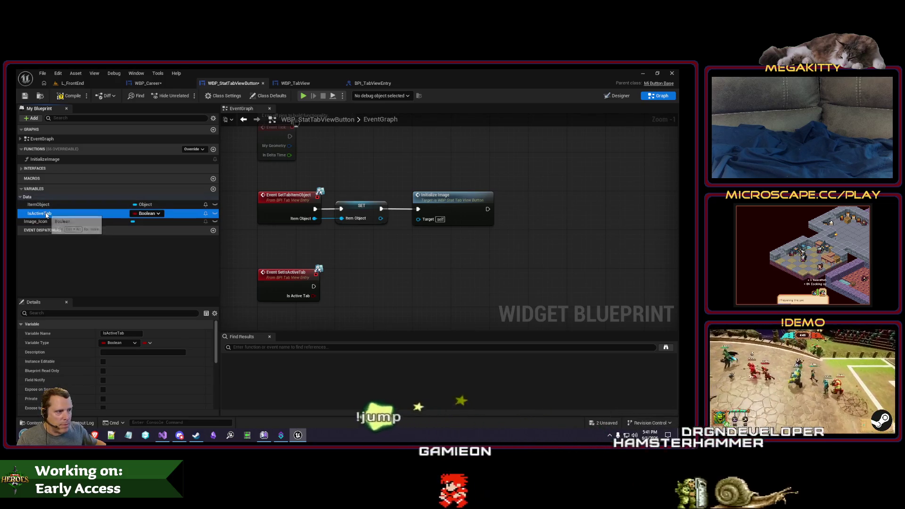
drag(410, 270, 390, 262)
click(40, 214)
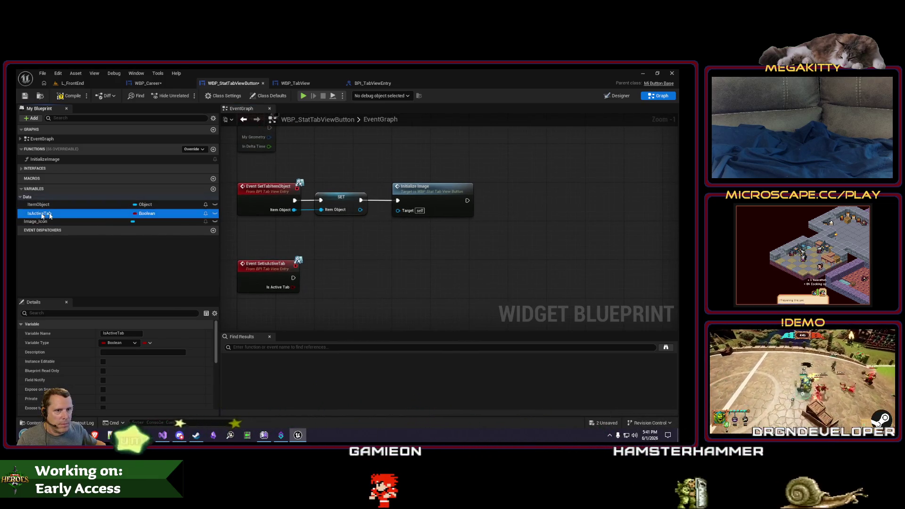
drag(310, 273, 321, 287)
click(324, 293)
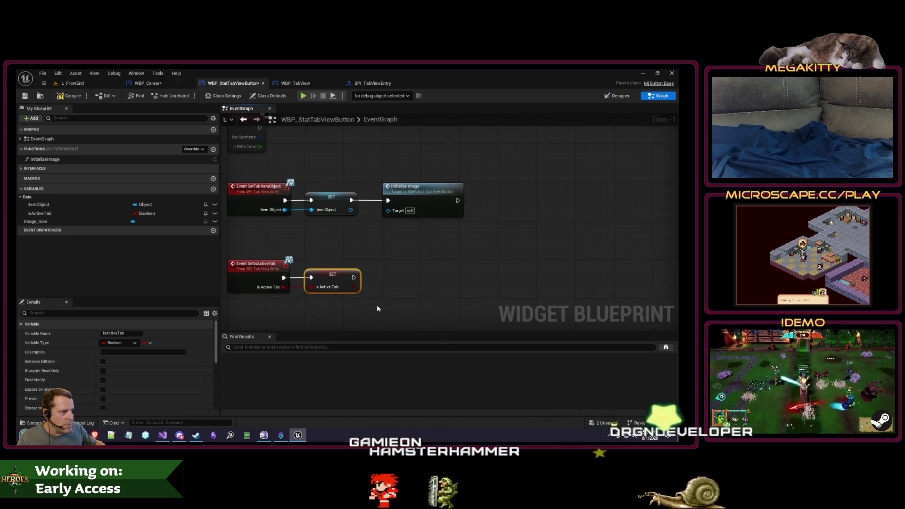
Add a Print String after the IsActiveTab setter, then compile and save.
drag(361, 279, 383, 278)
text(print)
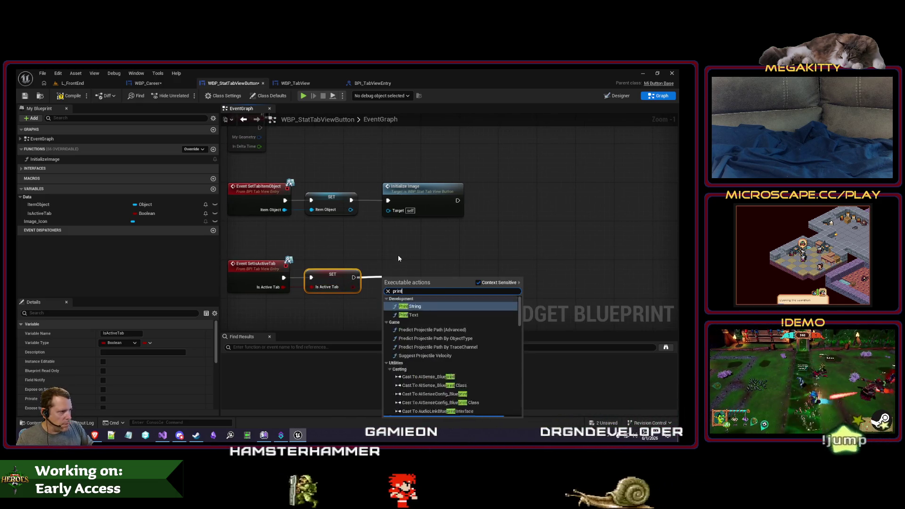
key(Return)
click(65, 99)
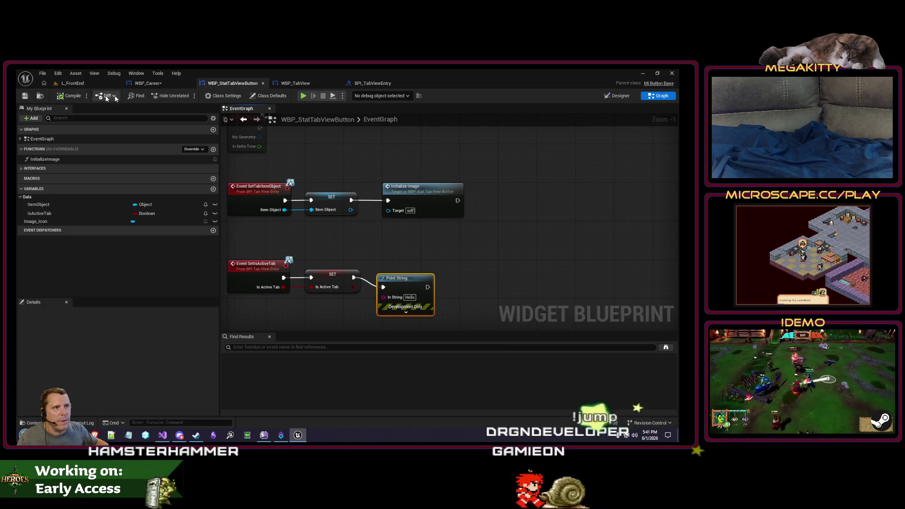
Switch to the L_FrontEnd level and start playing the game.
click(155, 85)
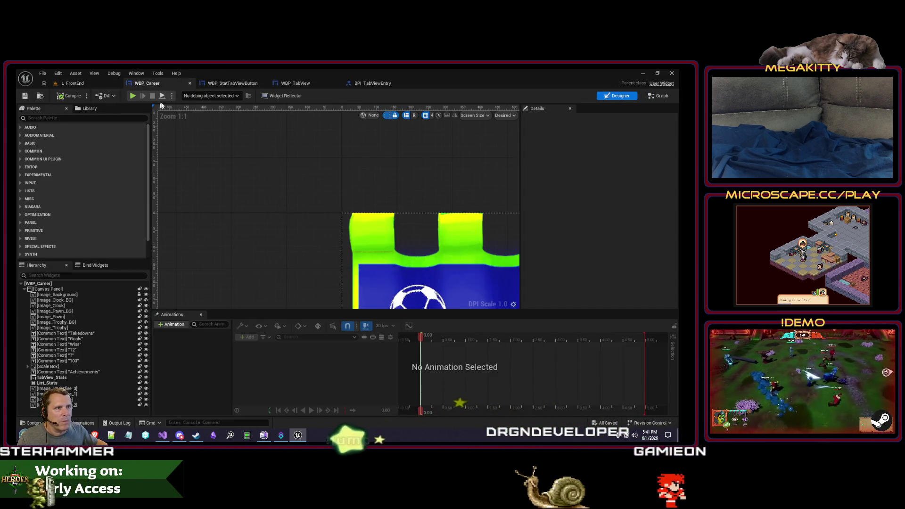
scroll(276, 207, down, 2)
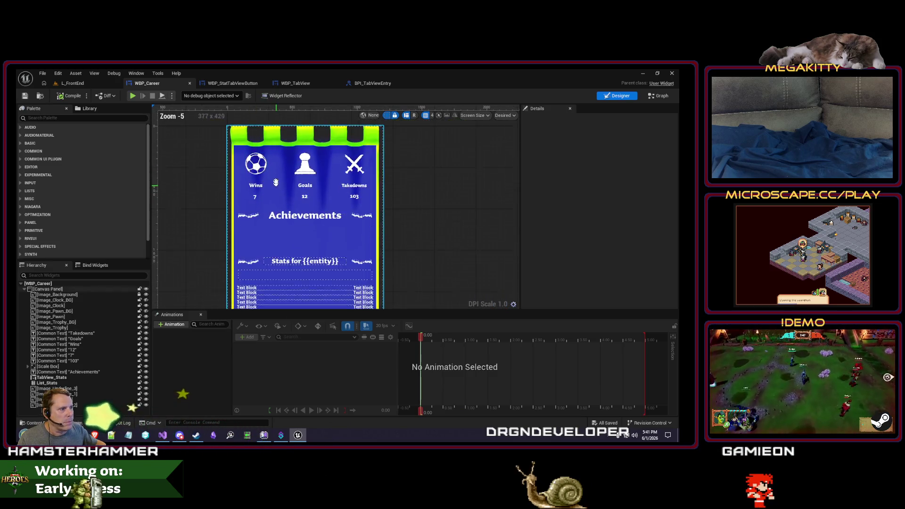
click(73, 83)
click(203, 95)
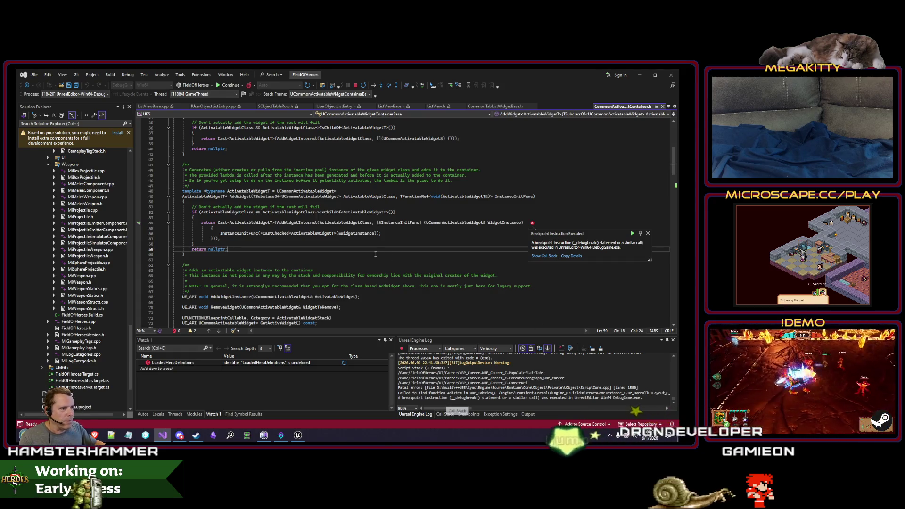
Continue past the breakpoint, build the project, and mark the failed AddItem message in the debug output.
key(F5)
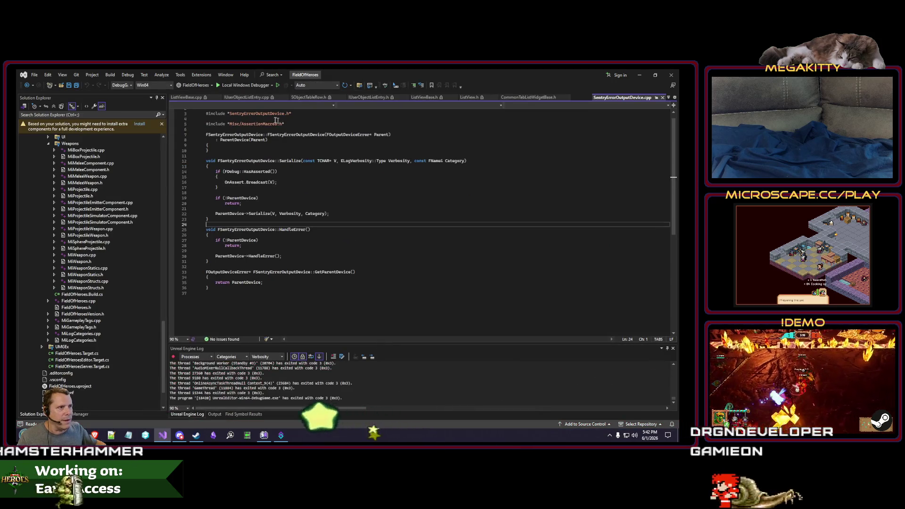
scroll(408, 384, up, 3)
scroll(408, 383, up, 5)
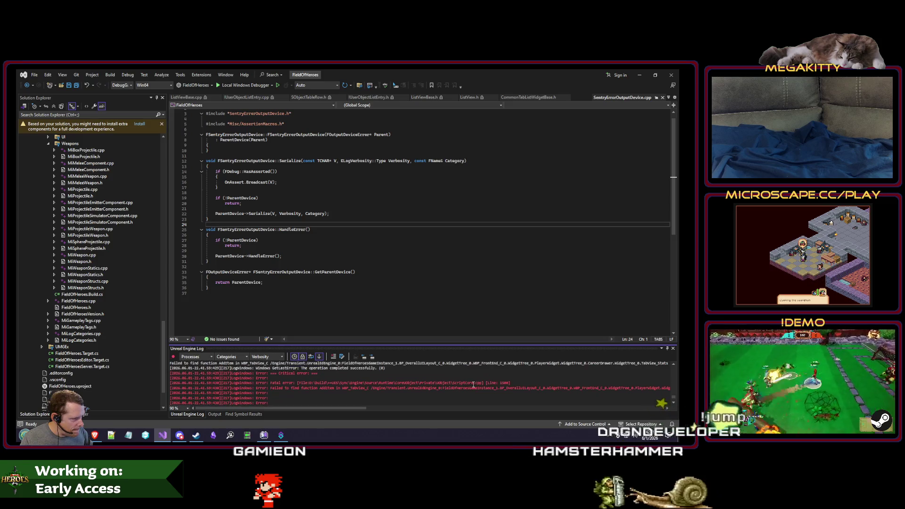
click(385, 218)
key(ctrl+shift+b)
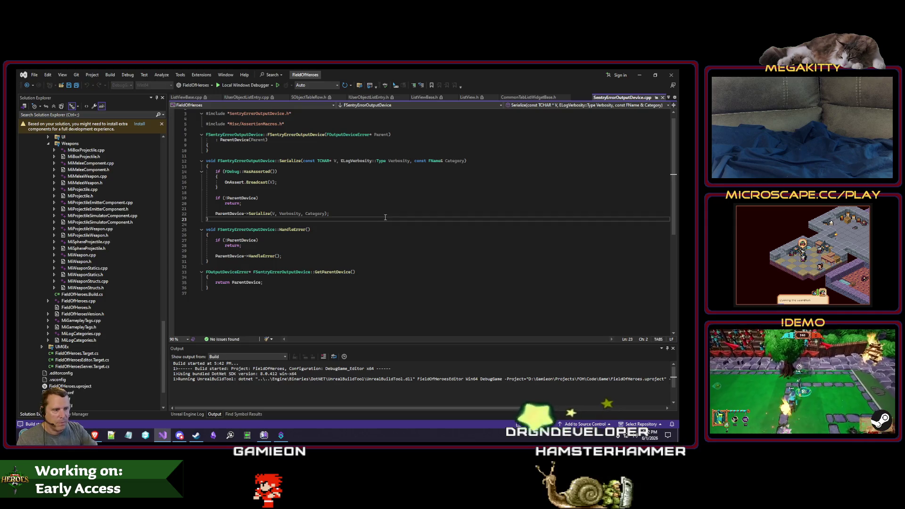
click(229, 357)
click(230, 378)
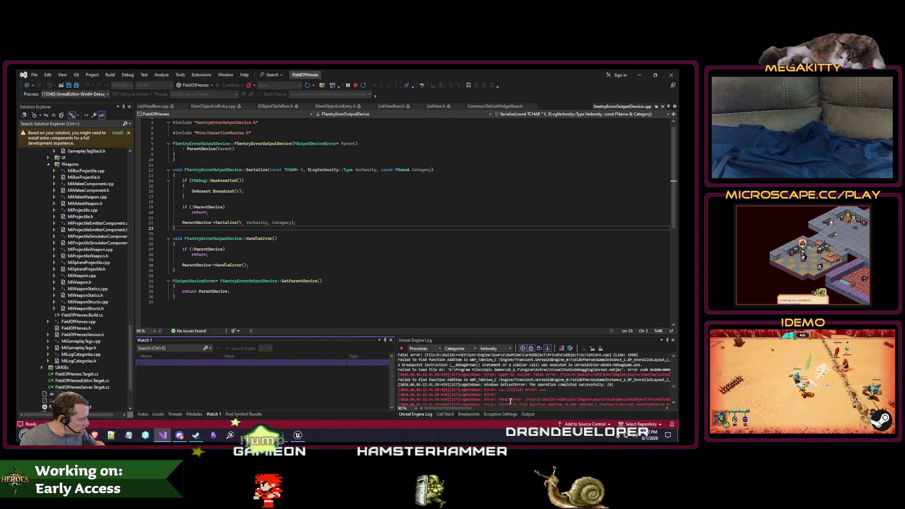
drag(498, 404, 597, 389)
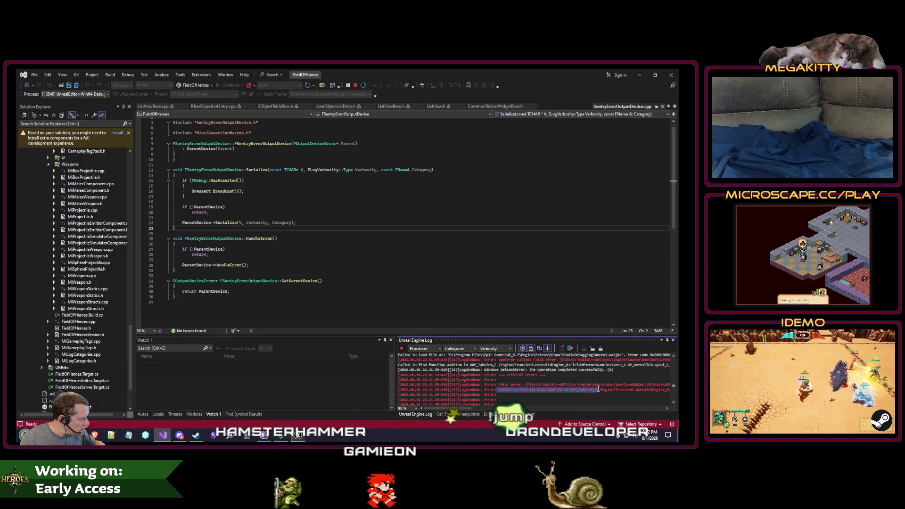
Place the caret in GetParentDevice and go back to the Unreal Editor.
click(127, 436)
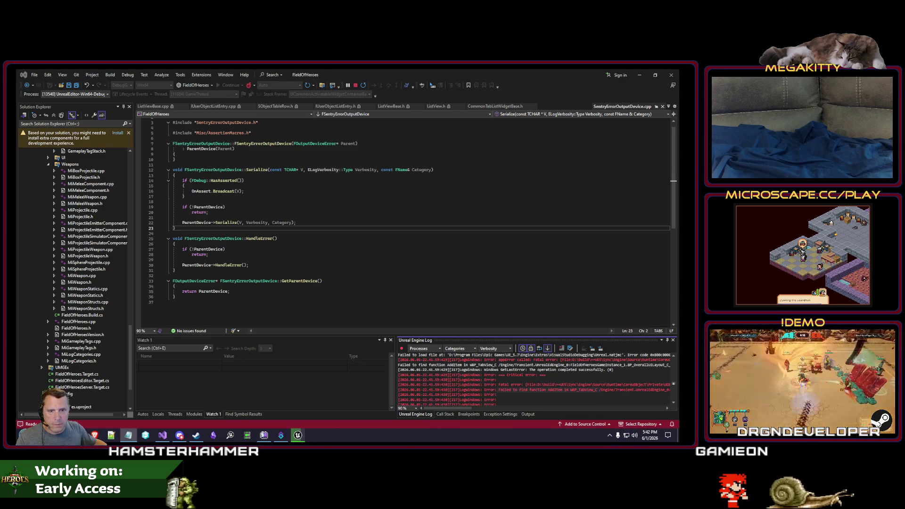
click(434, 286)
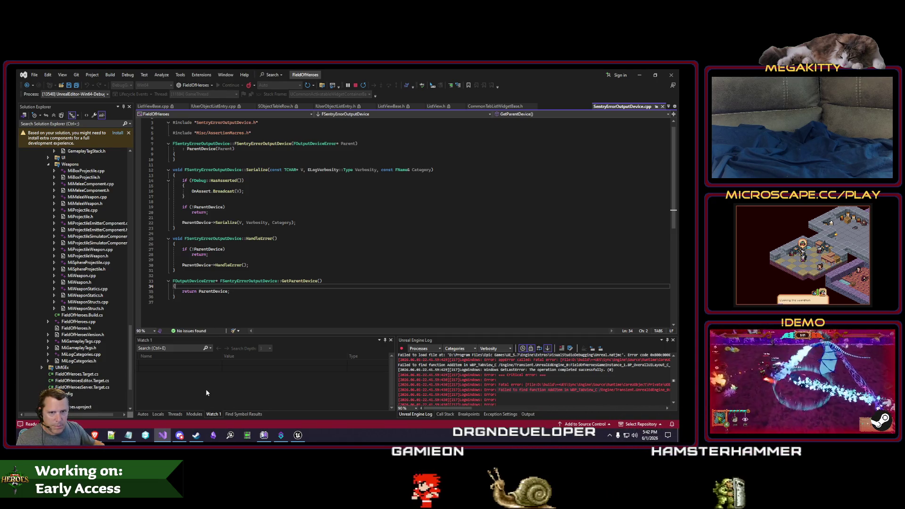
click(298, 436)
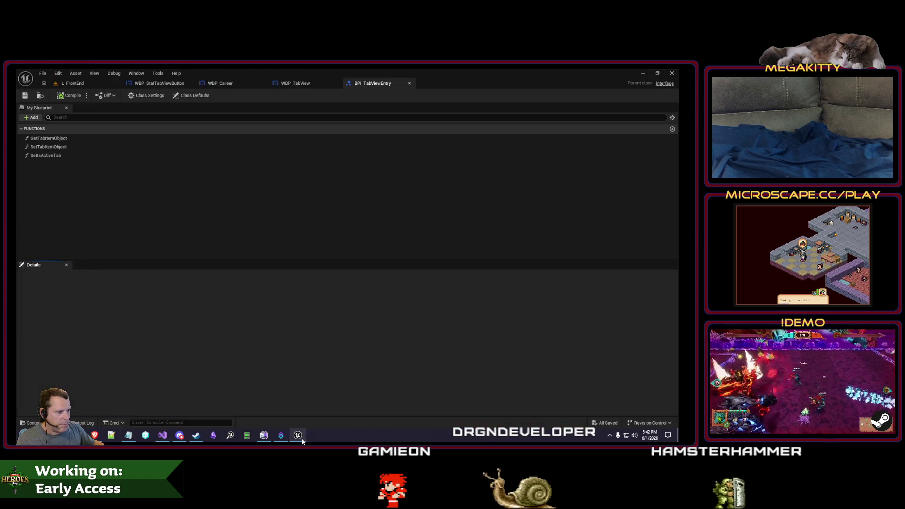
Look through the WBP_StatTabViewButton, WBP_TabView and WBP_Career graphs, including PopulateStatsTabs, then return to L_FrontEnd.
click(160, 83)
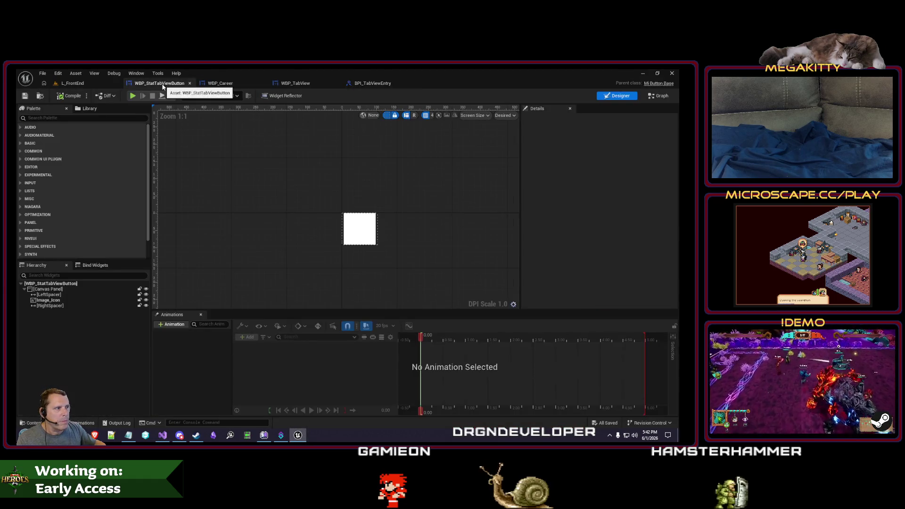
click(237, 83)
click(289, 84)
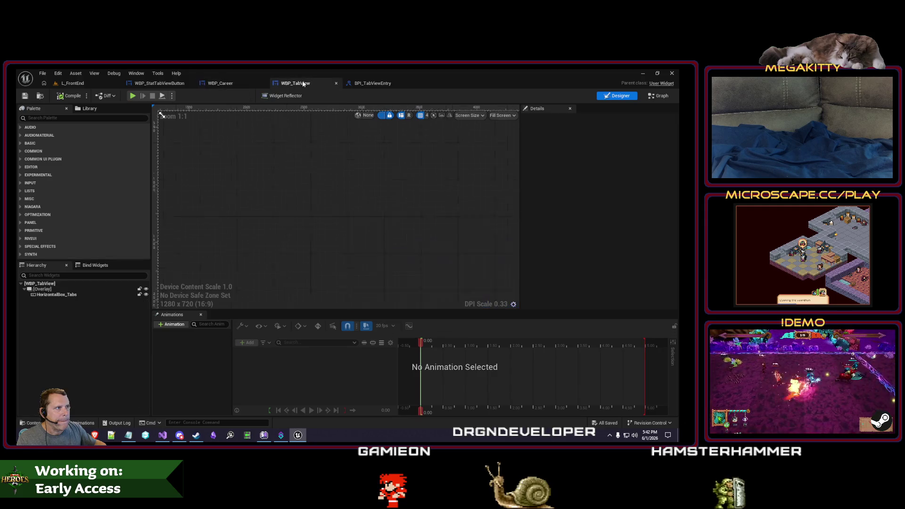
click(668, 97)
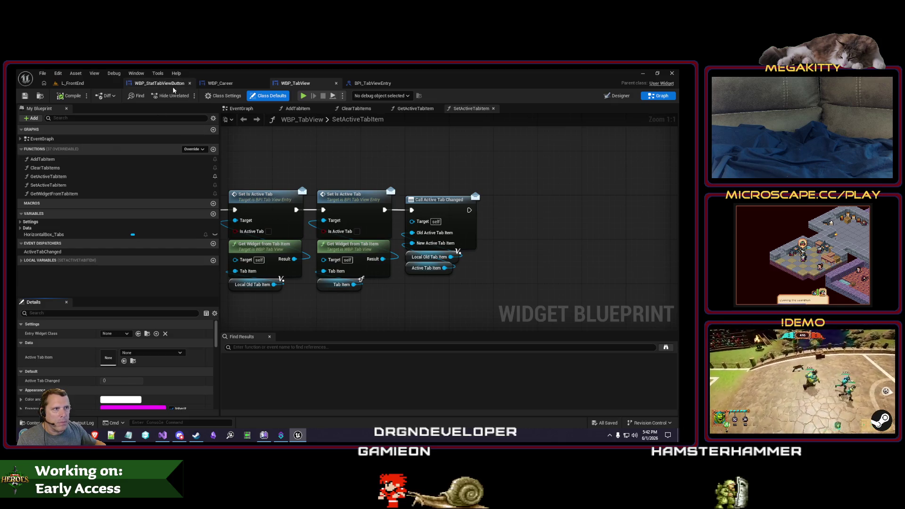
click(171, 83)
click(226, 85)
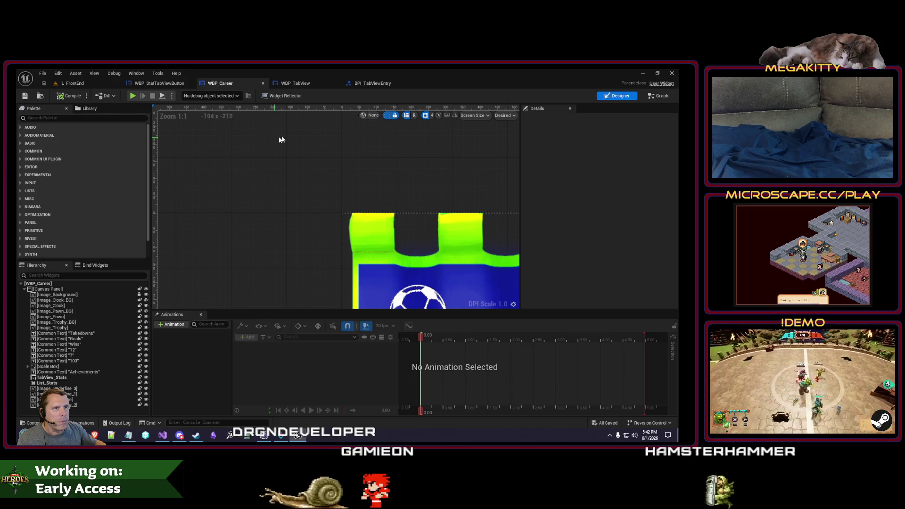
click(658, 97)
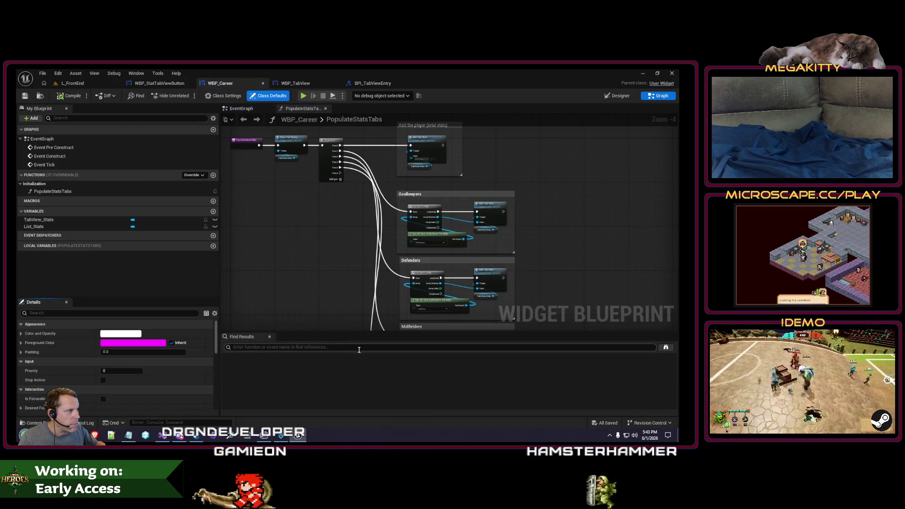
mouse_move(355, 332)
mouse_down()
mouse_move(348, 171)
mouse_move(324, 192)
mouse_move(306, 125)
mouse_up()
click(95, 83)
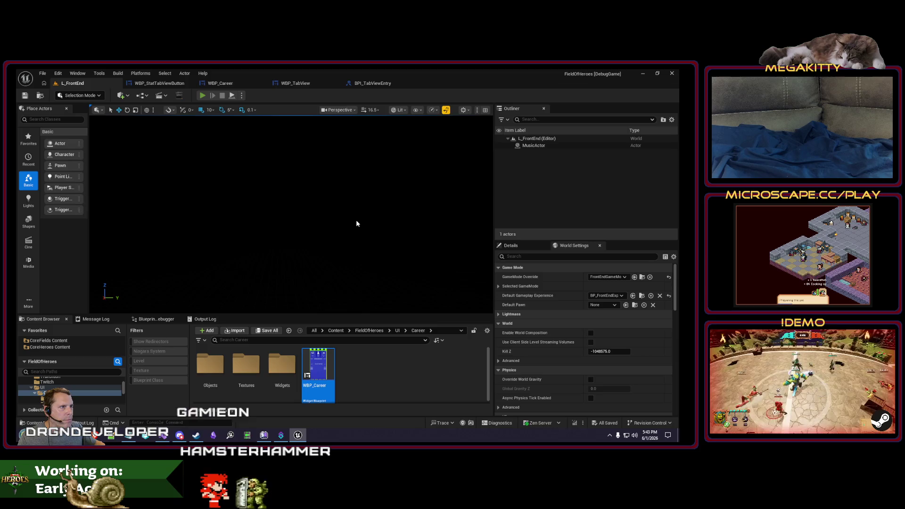
Play-test the level twice to check the career stats panel, then return to WBP_TabView.
key(alt+p)
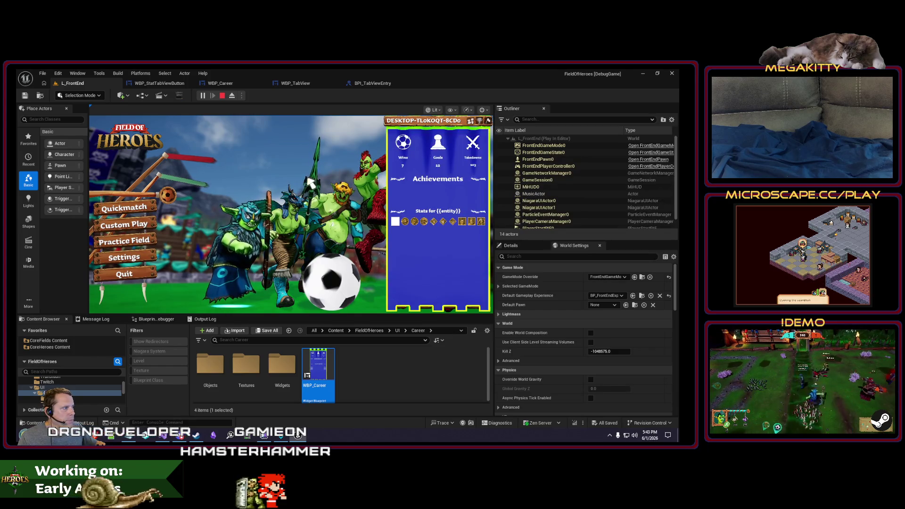
key(Escape)
click(202, 97)
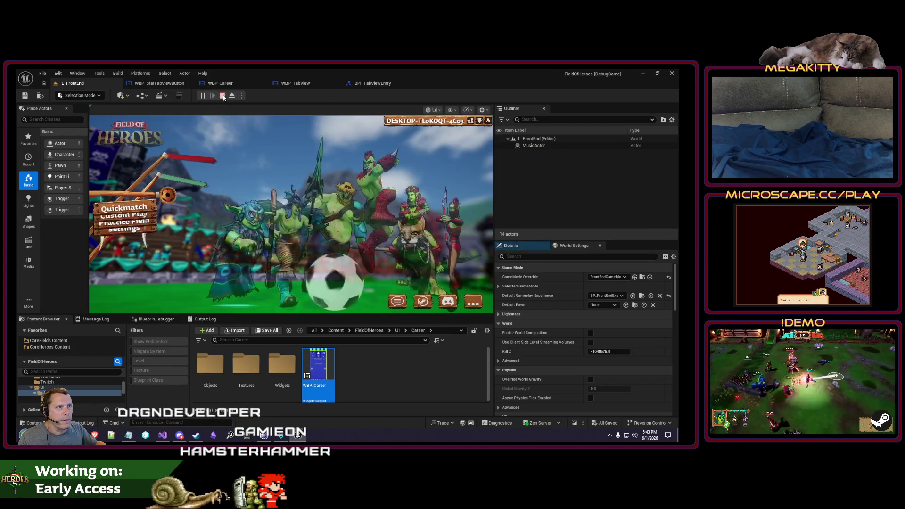
key(Escape)
click(296, 85)
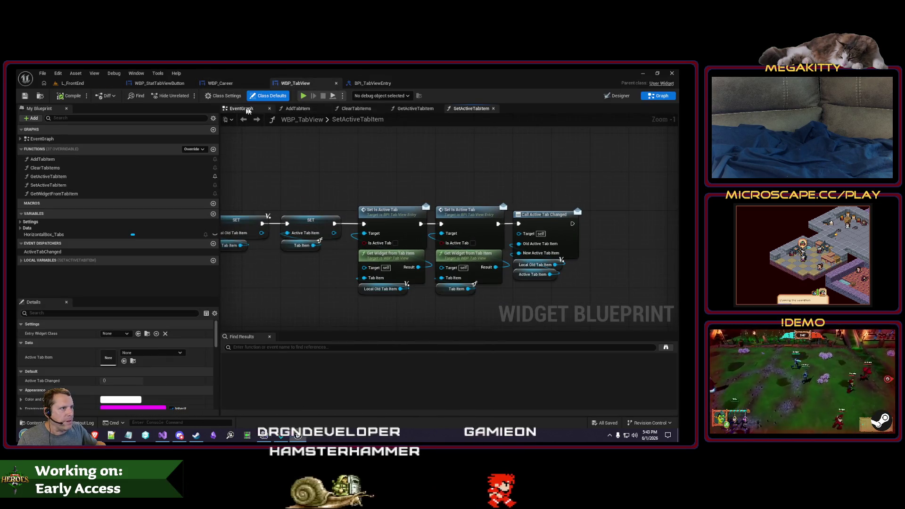
In AddTabItem, replace the old SET node with a Set Active Tab Item call on the Branch's True output.
click(296, 109)
mouse_move(427, 207)
mouse_down()
mouse_move(406, 202)
mouse_move(487, 199)
mouse_move(368, 194)
mouse_move(500, 283)
mouse_up()
key(Delete)
drag(439, 225, 470, 217)
text(set active tab)
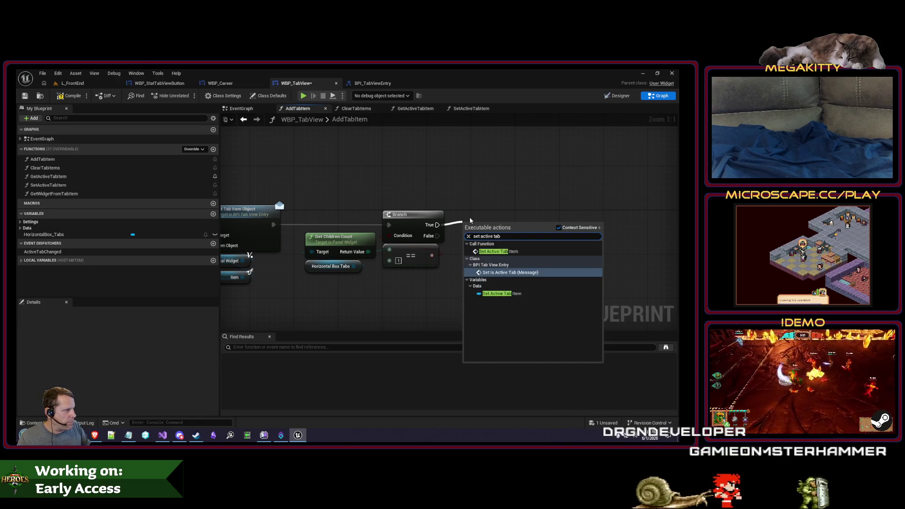
key(Up)
key(Return)
mouse_move(514, 238)
mouse_down()
mouse_move(513, 217)
mouse_move(503, 307)
mouse_move(575, 305)
mouse_move(304, 300)
mouse_up()
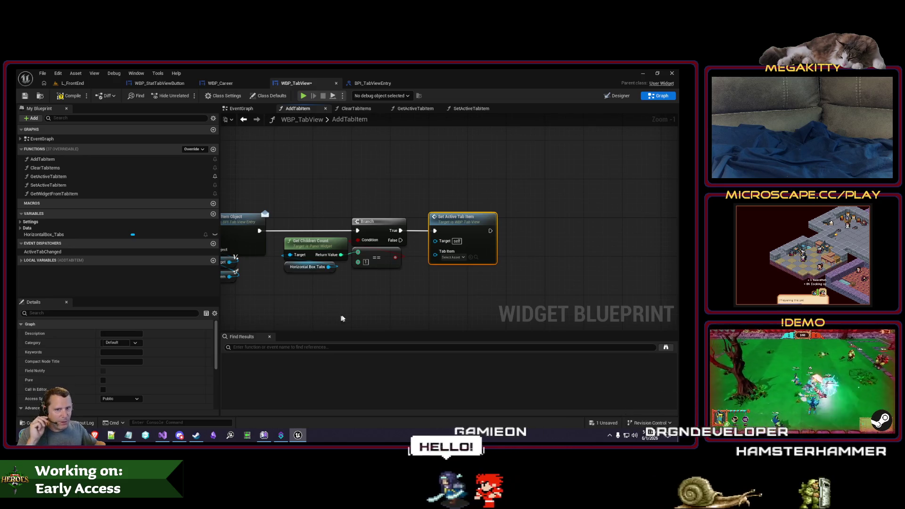
Feed the Item getter into the Set Active Tab Item node's Tab Item input.
click(405, 291)
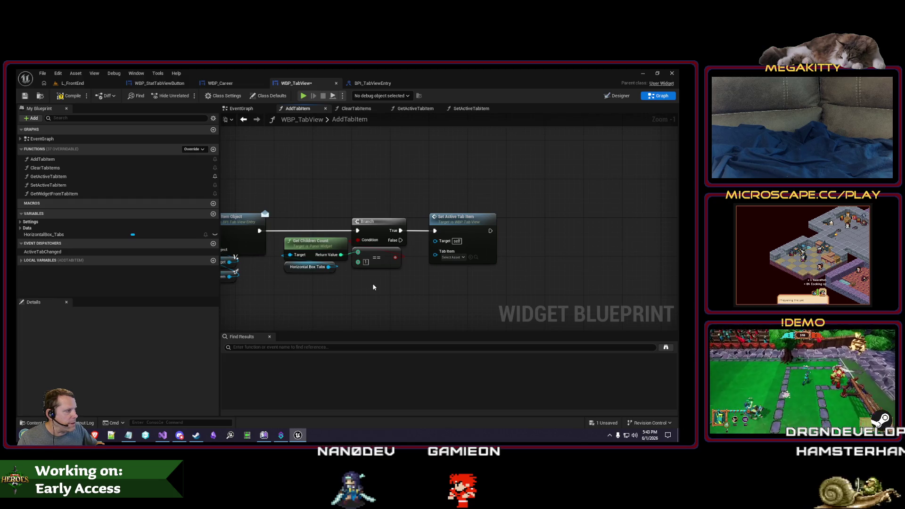
drag(373, 287, 449, 287)
mouse_move(279, 281)
mouse_down()
mouse_move(660, 283)
mouse_move(435, 278)
mouse_move(435, 264)
mouse_up()
click(378, 288)
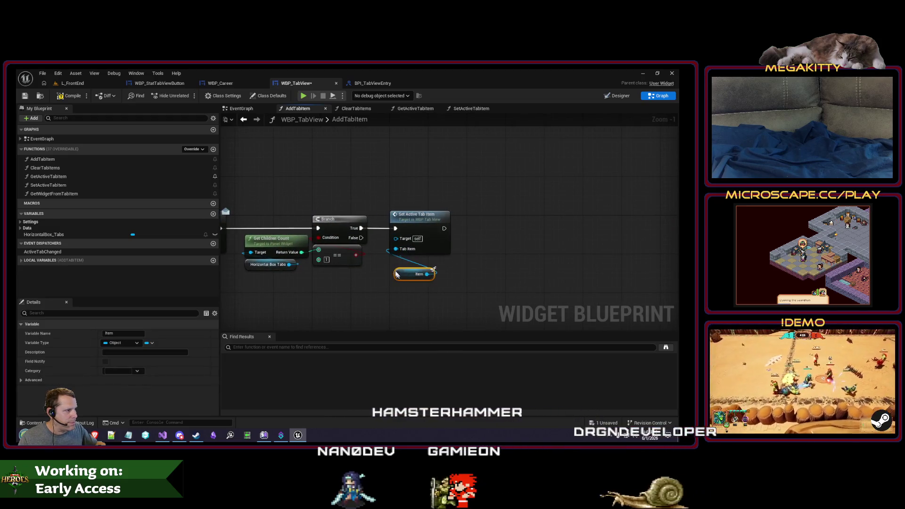
drag(347, 282, 567, 286)
mouse_move(235, 208)
mouse_down()
mouse_move(281, 210)
mouse_move(572, 298)
mouse_up()
scroll(272, 224, up, 1)
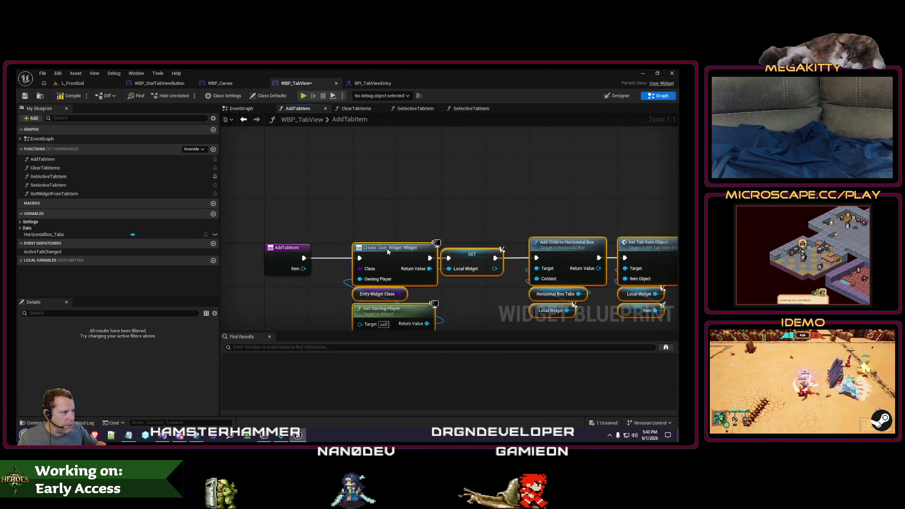
click(461, 216)
drag(460, 216, 363, 201)
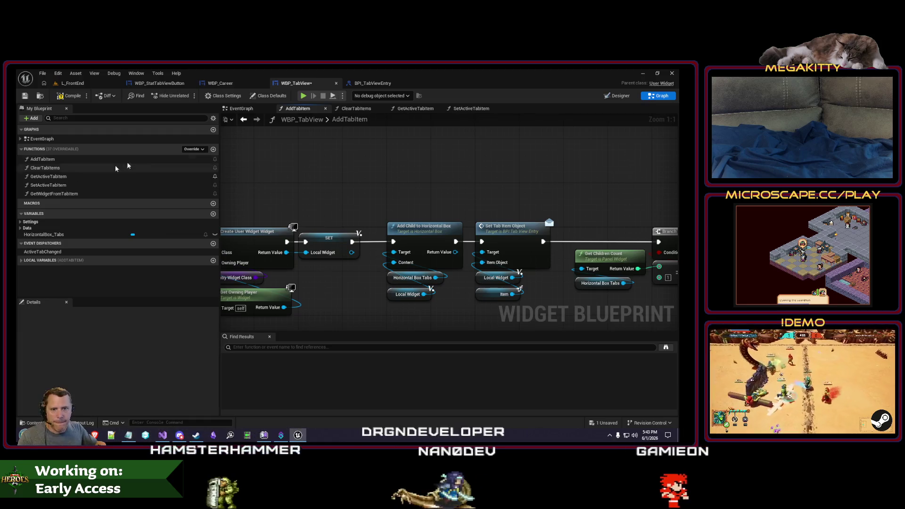
Compile and save the WBP_TabView blueprint.
click(73, 96)
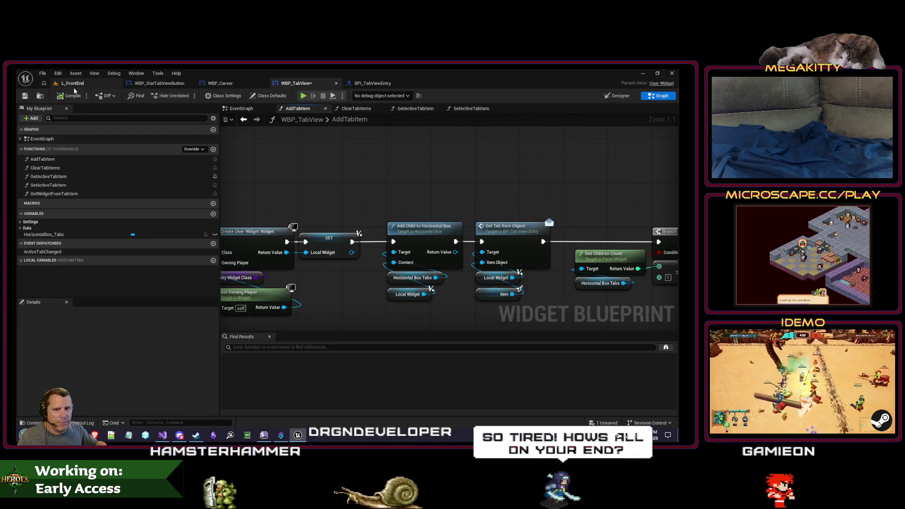
click(25, 95)
scroll(344, 206, down, 3)
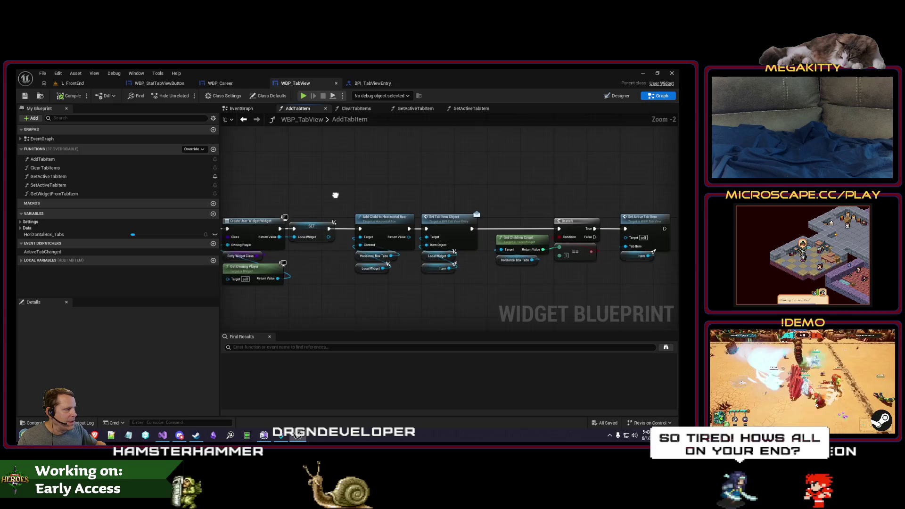
scroll(365, 204, down, 1)
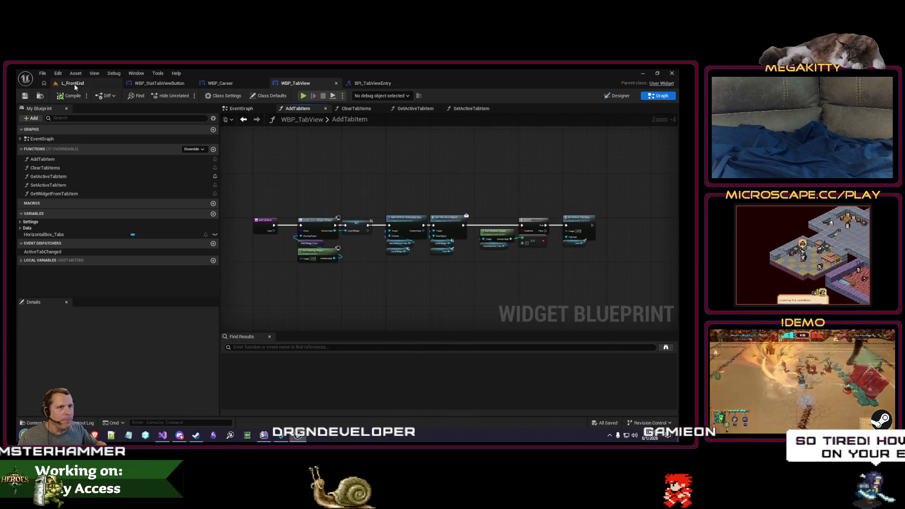
click(73, 84)
Run L_FrontEnd in Play In Editor twice, stopping each session, then bring up WBP_Career's PopulateStatsTabs graph.
key(alt+p)
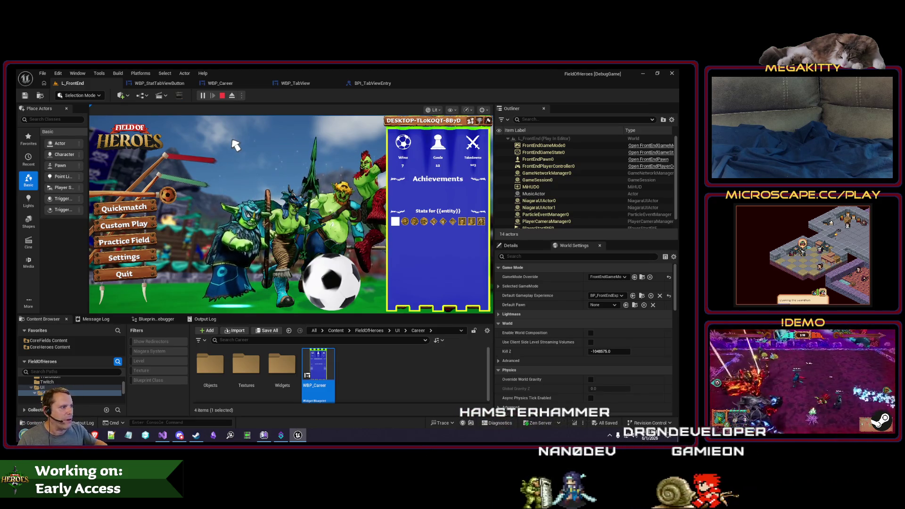
key(Escape)
click(203, 95)
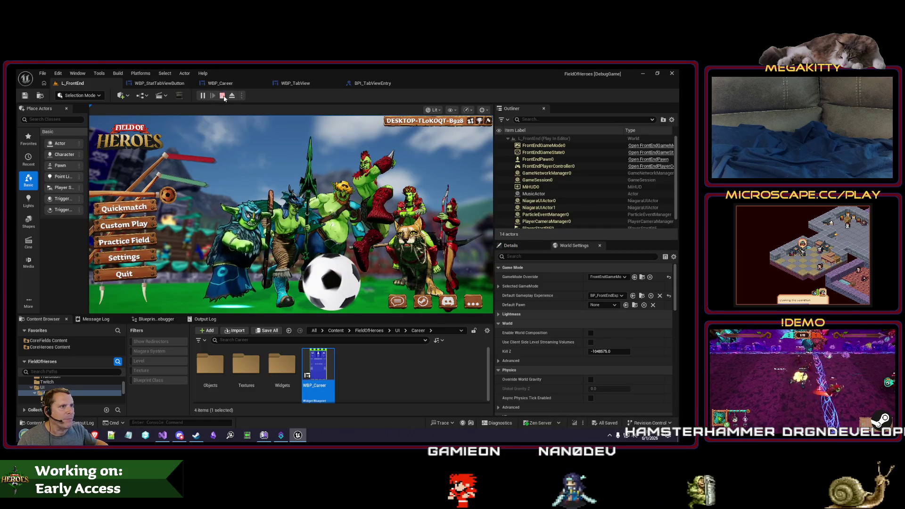
click(223, 97)
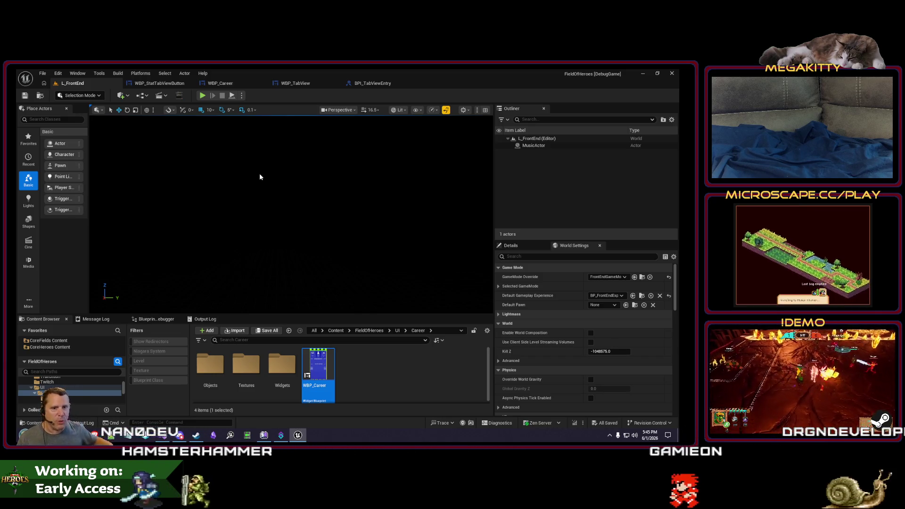
click(220, 83)
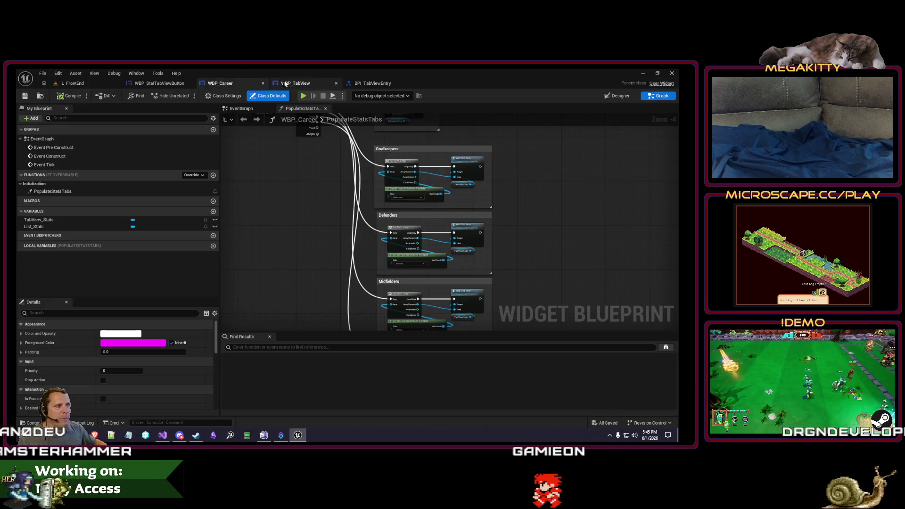
Play L_FrontEnd to hit the AddTabItem breakpoint, step through SetActiveTabItem to the Goalkeepers loop, then stop.
click(284, 83)
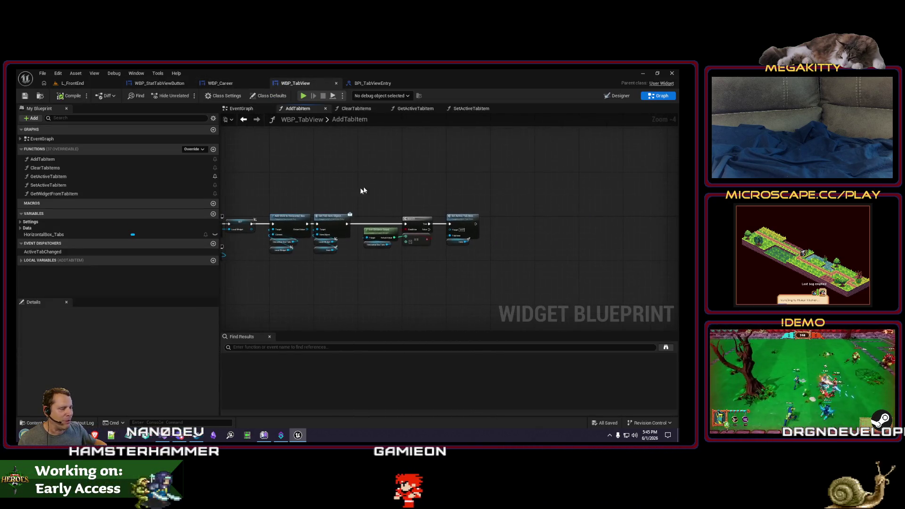
scroll(363, 190, up, 2)
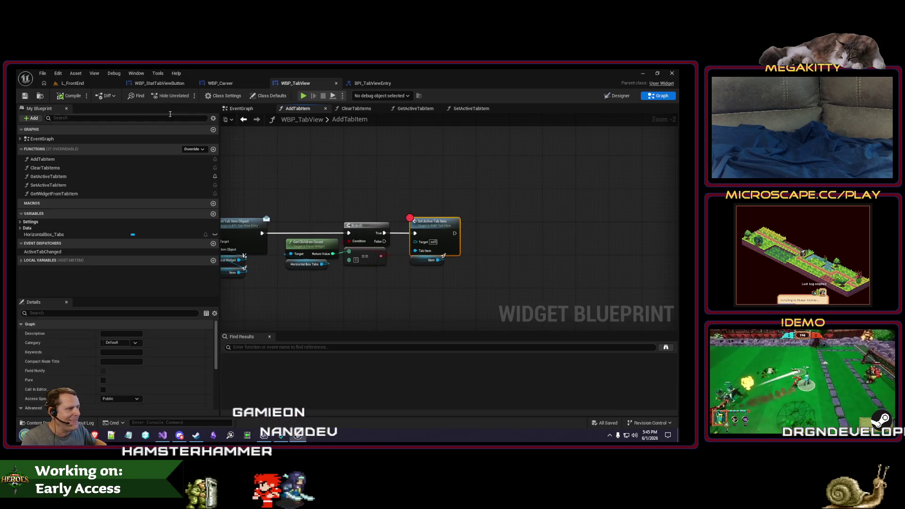
click(72, 83)
click(202, 97)
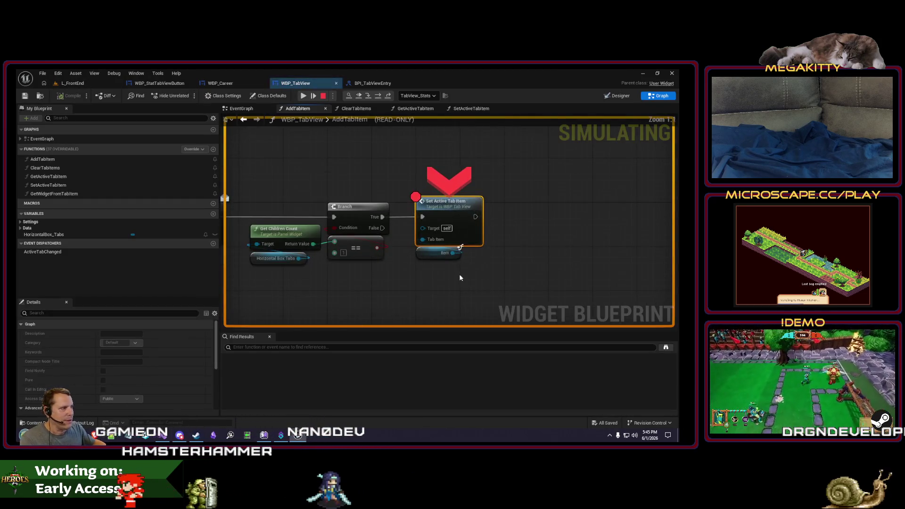
key(F11)
key(F11)
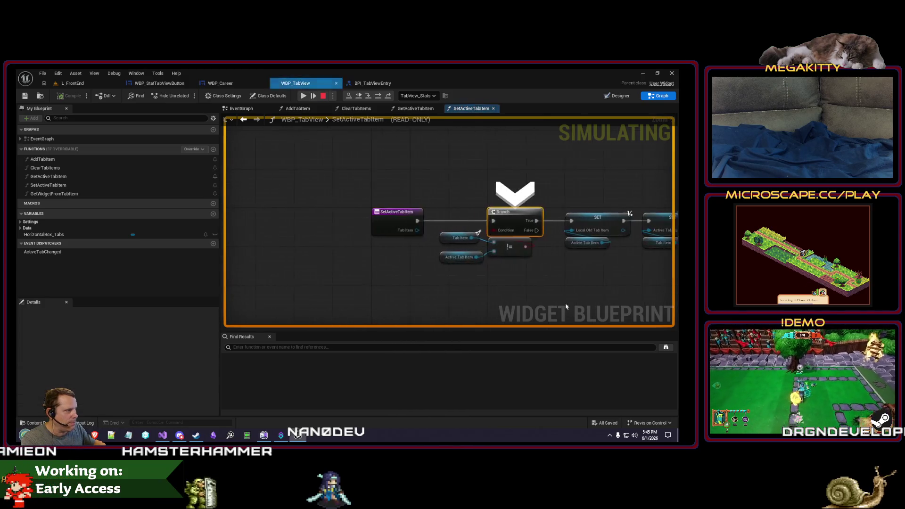
key(F11)
key(F11)
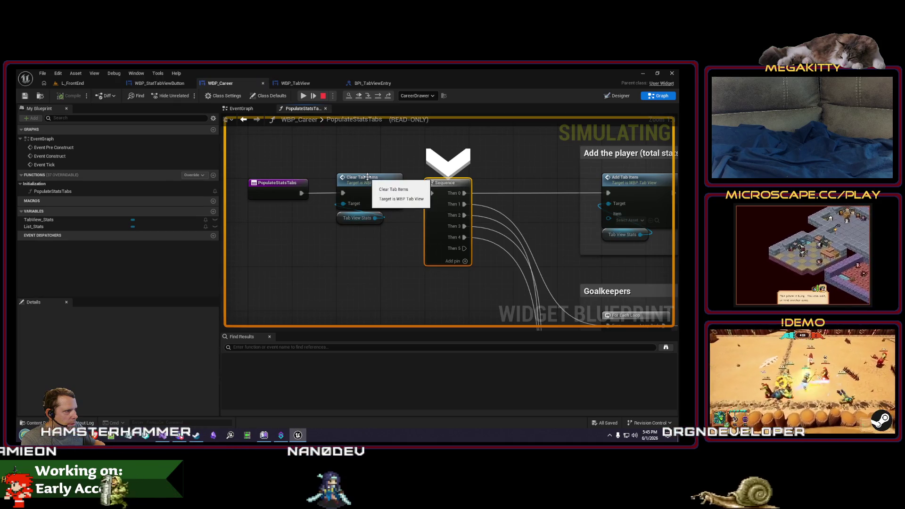
key(F11)
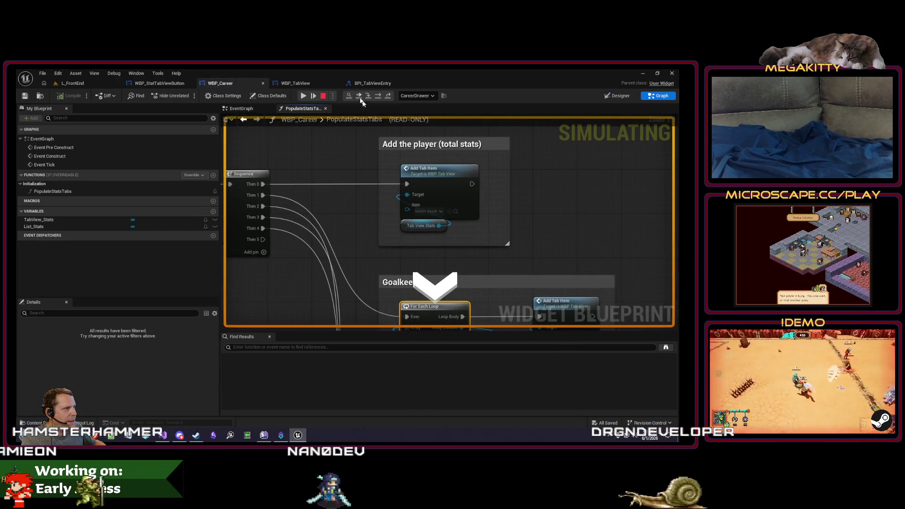
click(324, 97)
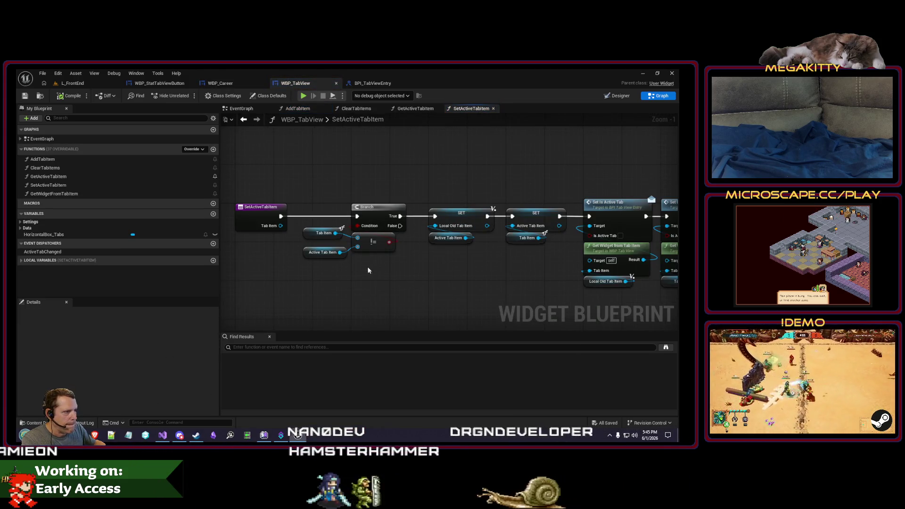
Review the SetActiveTabItem and GetActiveTabItem graphs, then return to AddTabItem and its Set Active Tab Item call.
click(254, 209)
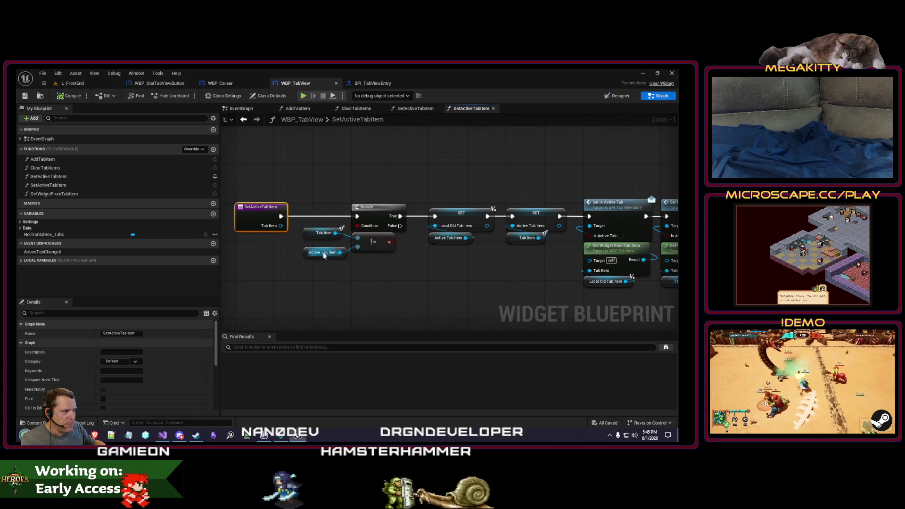
drag(310, 238, 309, 243)
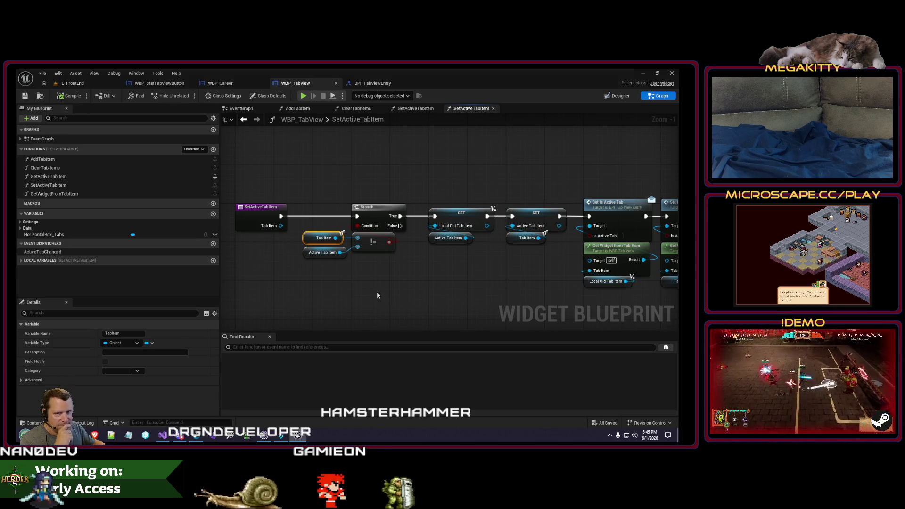
click(247, 211)
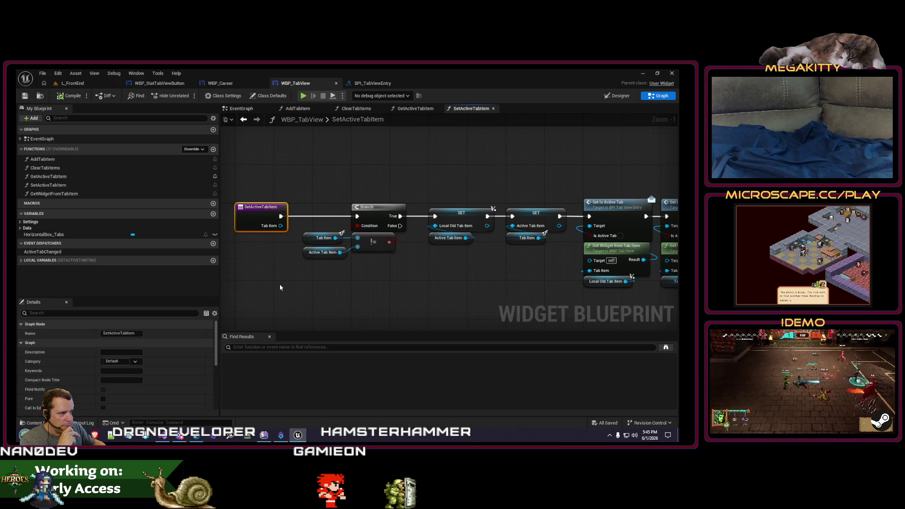
mouse_move(537, 308)
mouse_down()
mouse_move(340, 296)
mouse_move(509, 304)
mouse_move(424, 285)
mouse_move(346, 251)
mouse_move(388, 259)
mouse_up()
scroll(375, 288, down, 2)
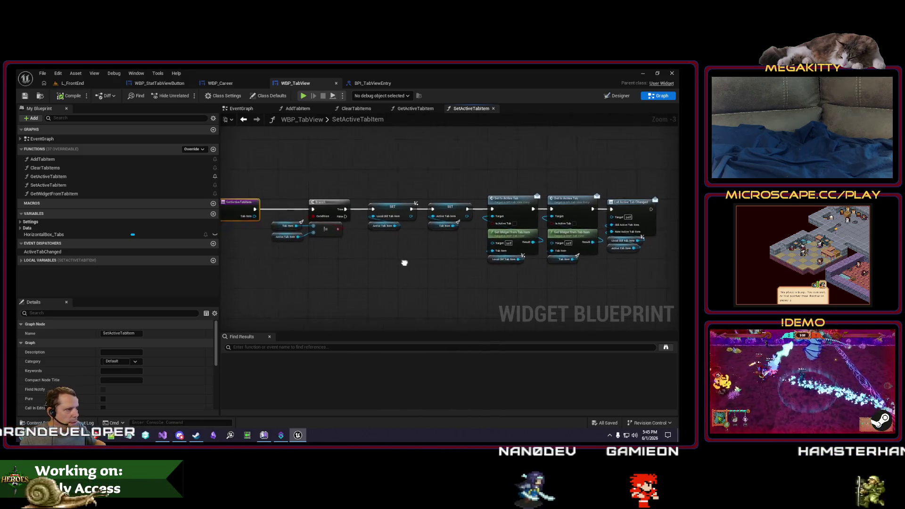
scroll(382, 265, up, 2)
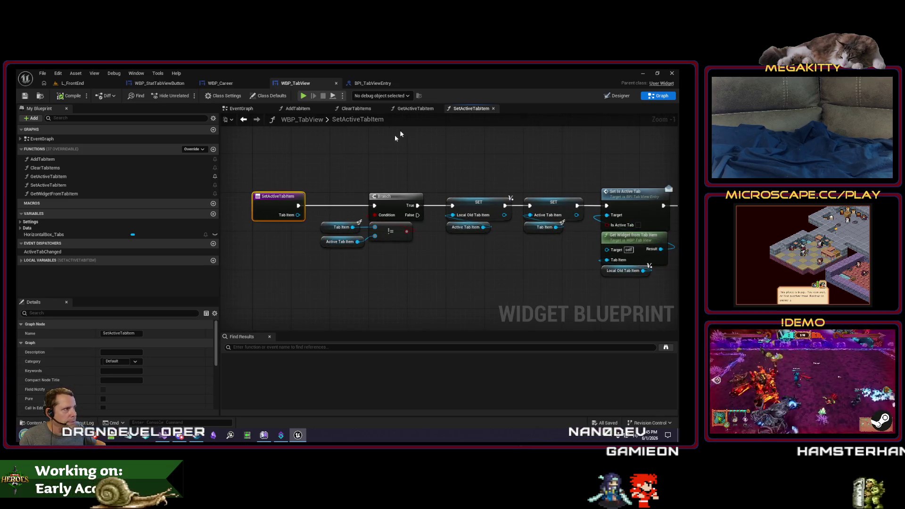
click(412, 111)
click(462, 110)
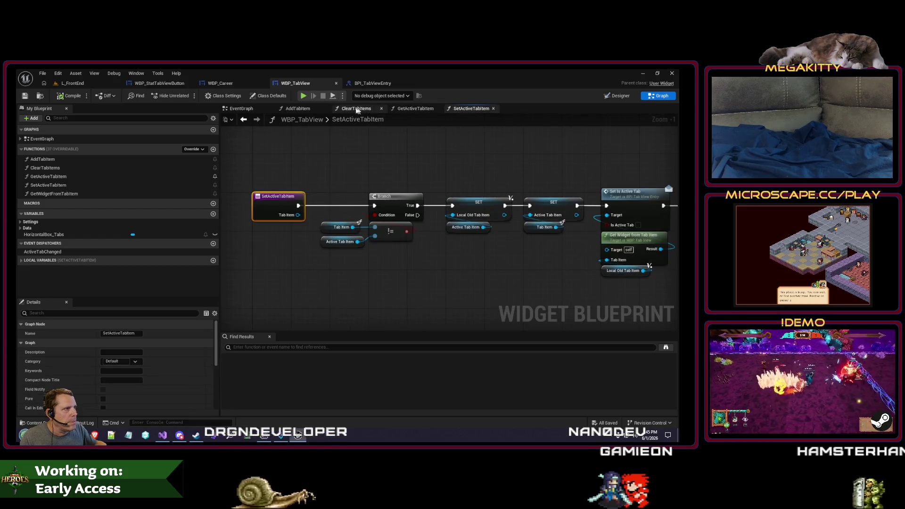
click(266, 202)
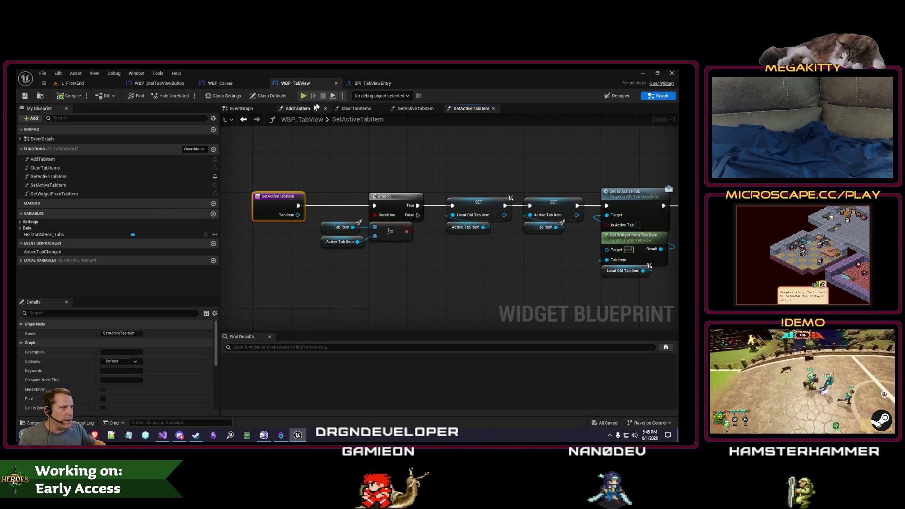
click(297, 108)
drag(437, 168, 438, 168)
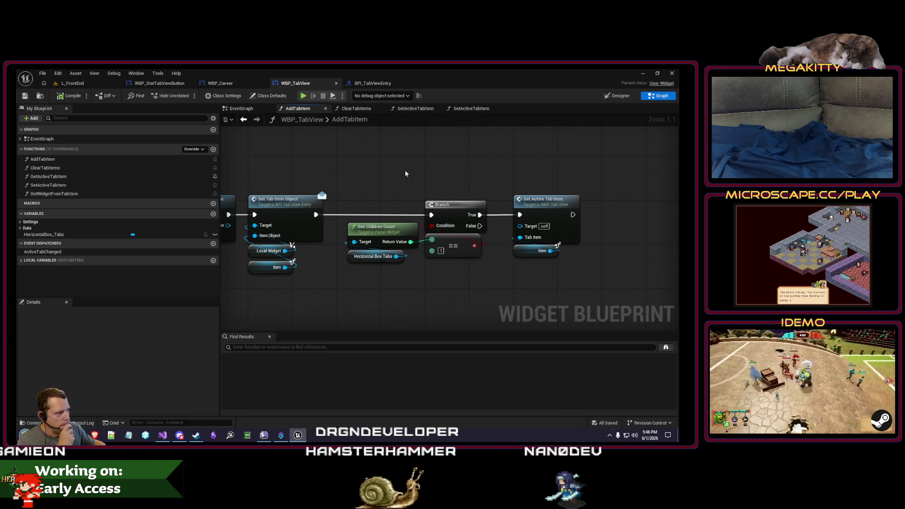
double_click(526, 207)
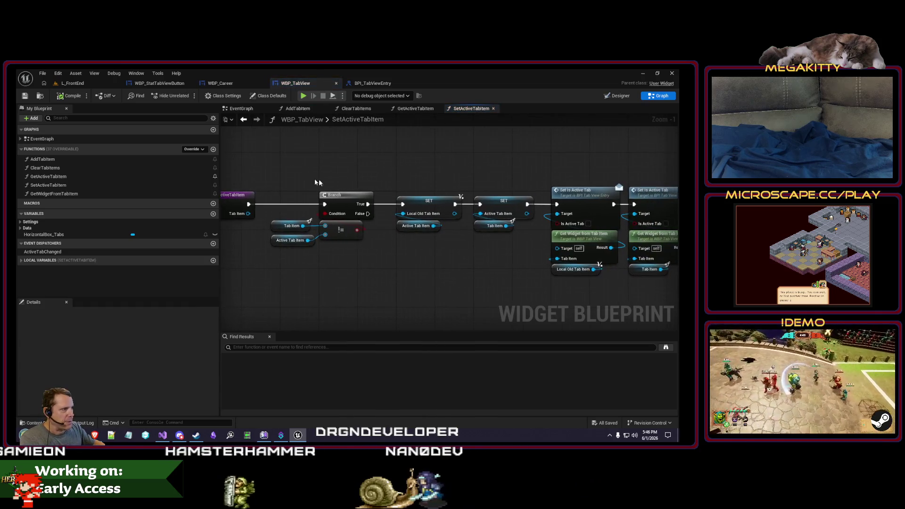
mouse_move(286, 178)
mouse_down()
mouse_move(345, 257)
mouse_move(309, 183)
mouse_up()
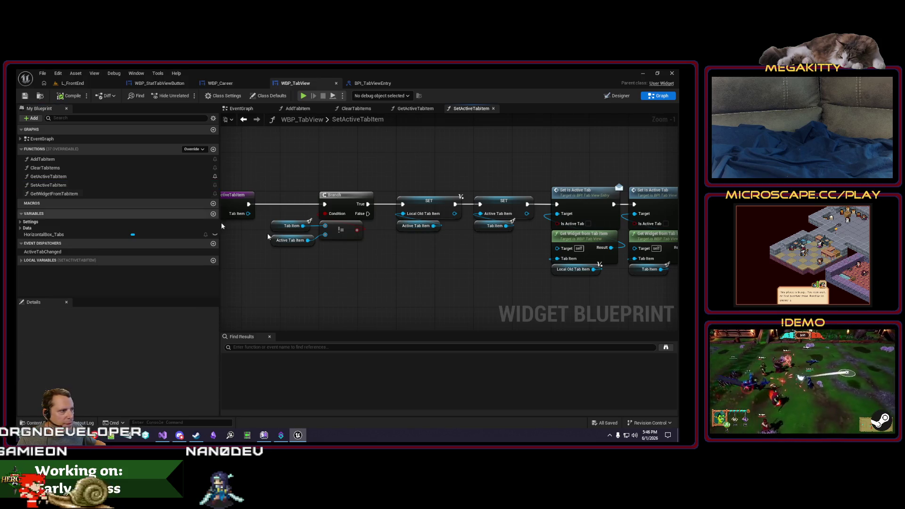
key(Home)
scroll(459, 290, down, 1)
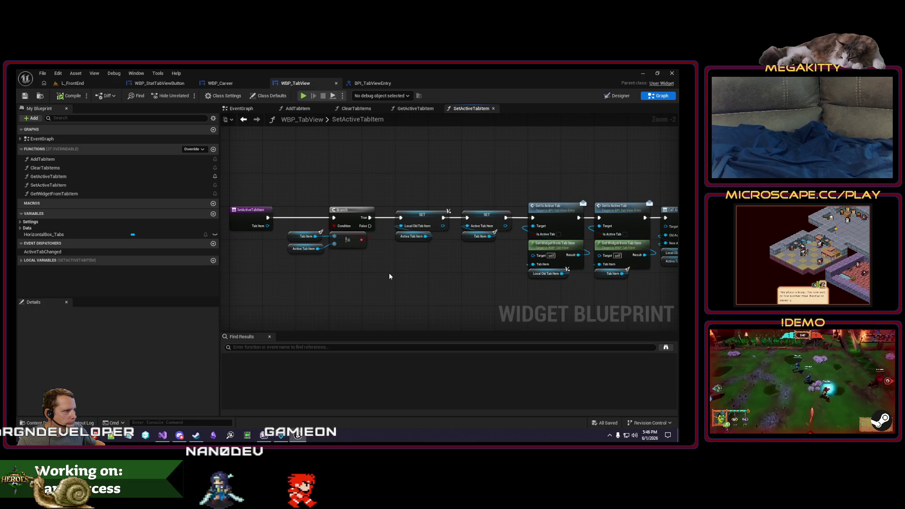
drag(389, 277, 323, 268)
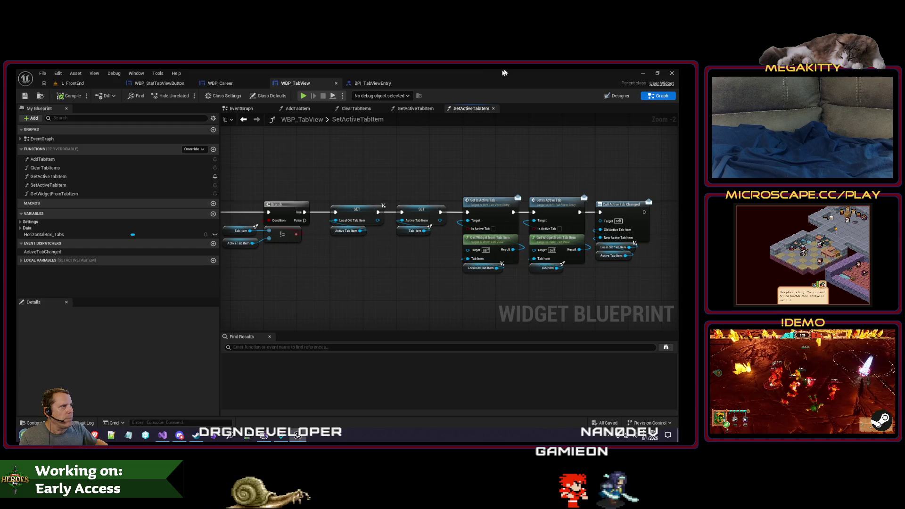
double_click(349, 119)
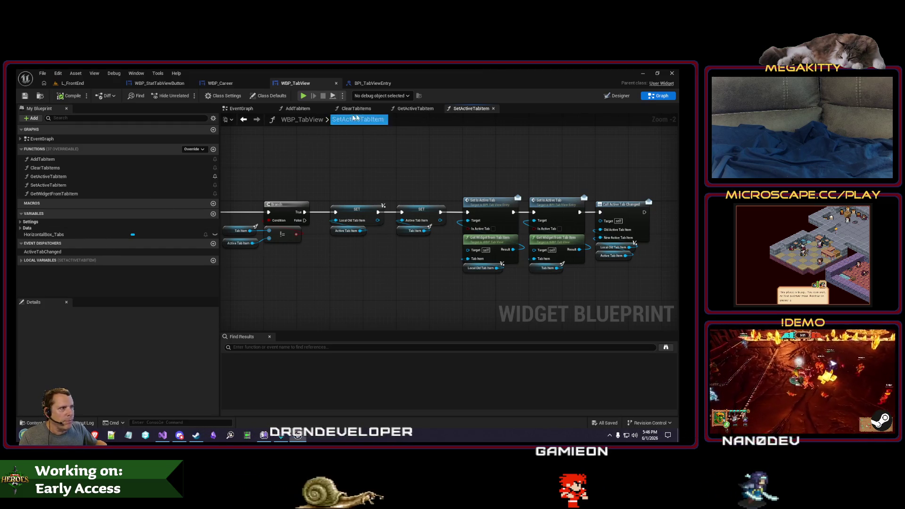
click(358, 109)
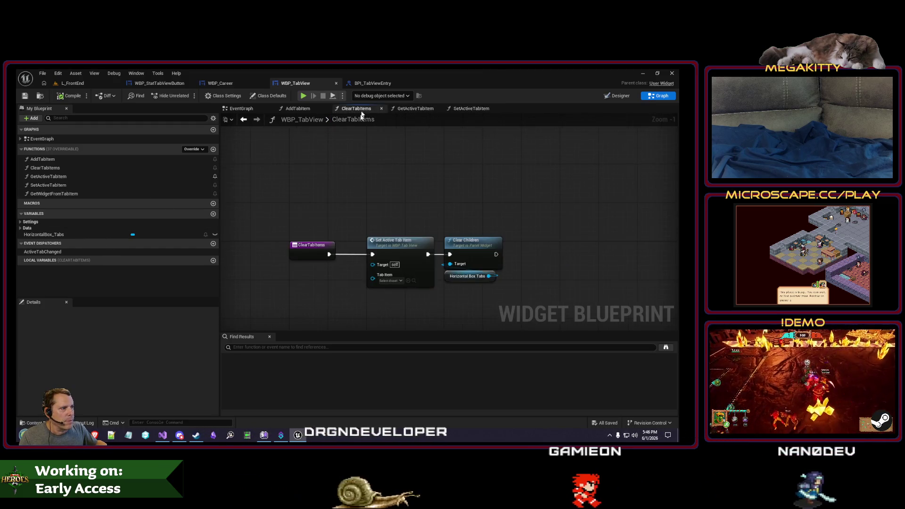
click(462, 110)
drag(462, 112, 469, 111)
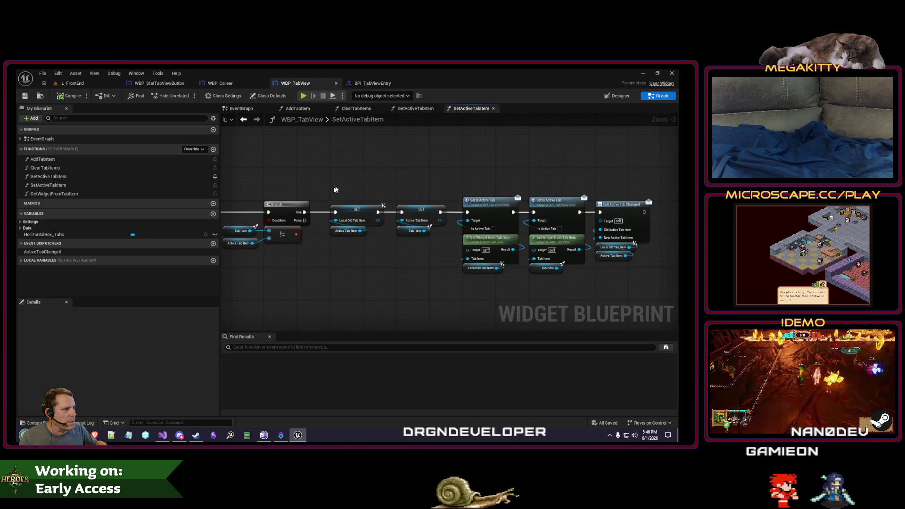
drag(341, 189, 403, 189)
scroll(358, 238, up, 1)
drag(383, 255, 383, 257)
key(Escape)
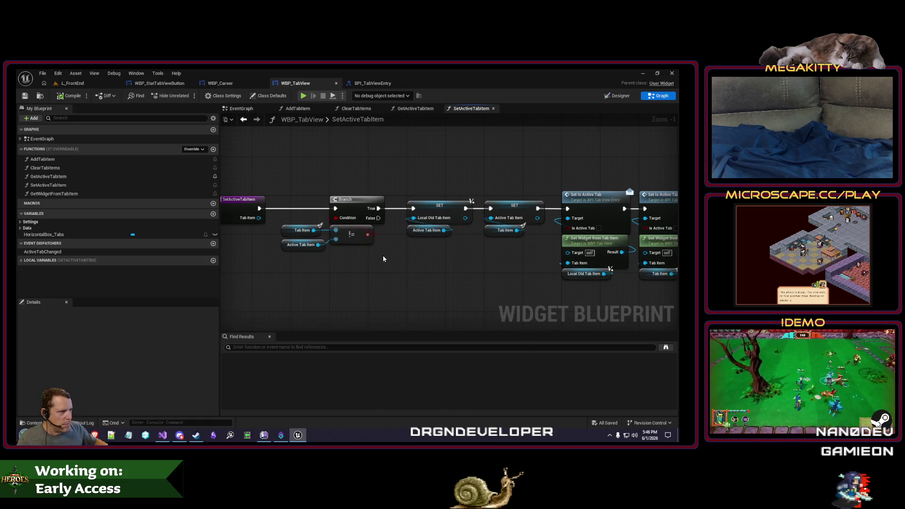
click(412, 109)
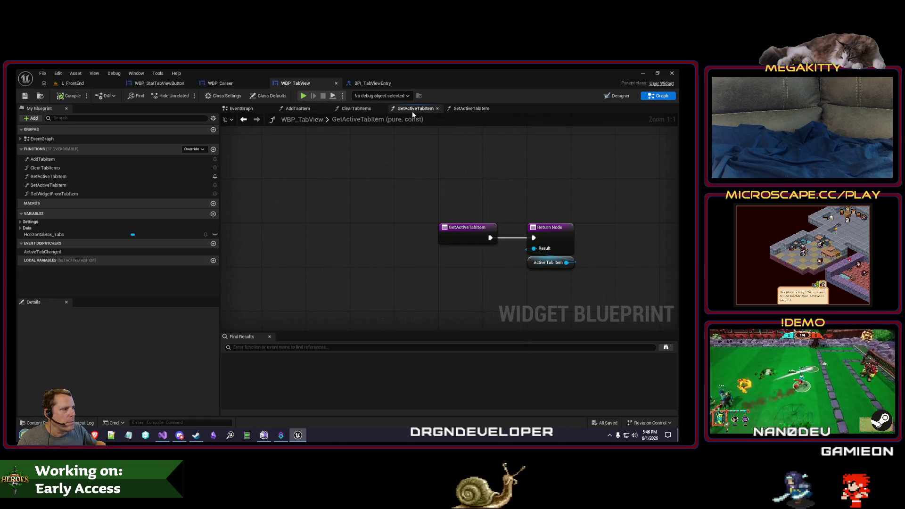
click(356, 109)
click(311, 109)
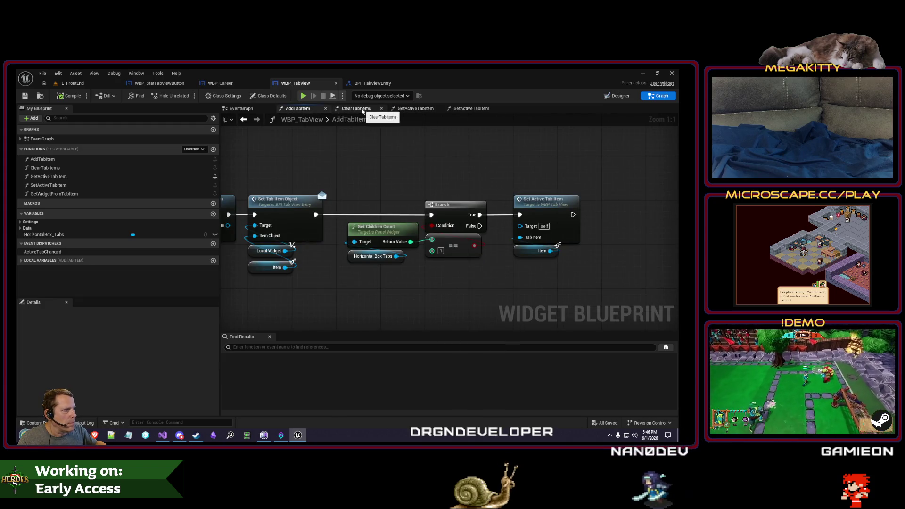
scroll(177, 392, down, 5)
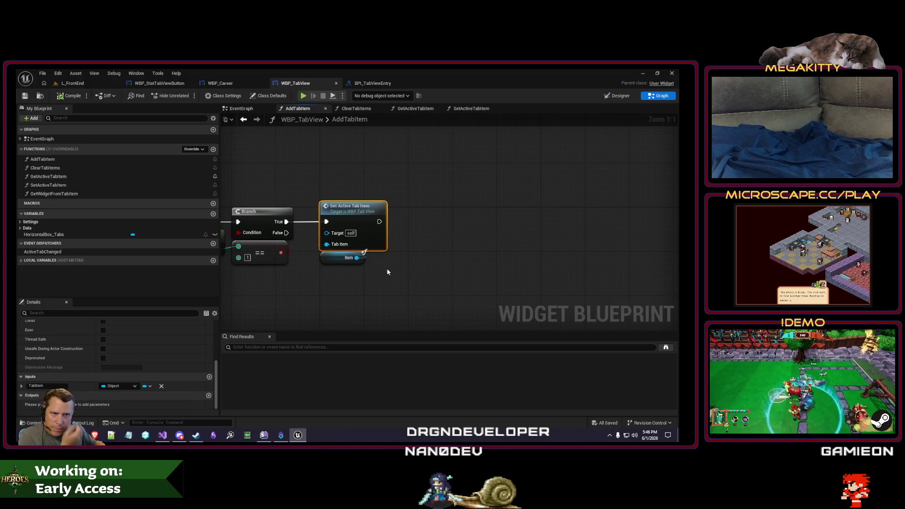
Add an empty NewFunction, then duplicate SetActiveTabItem as SetActiveTabItemInternal.
click(214, 149)
text(SetActiveT)
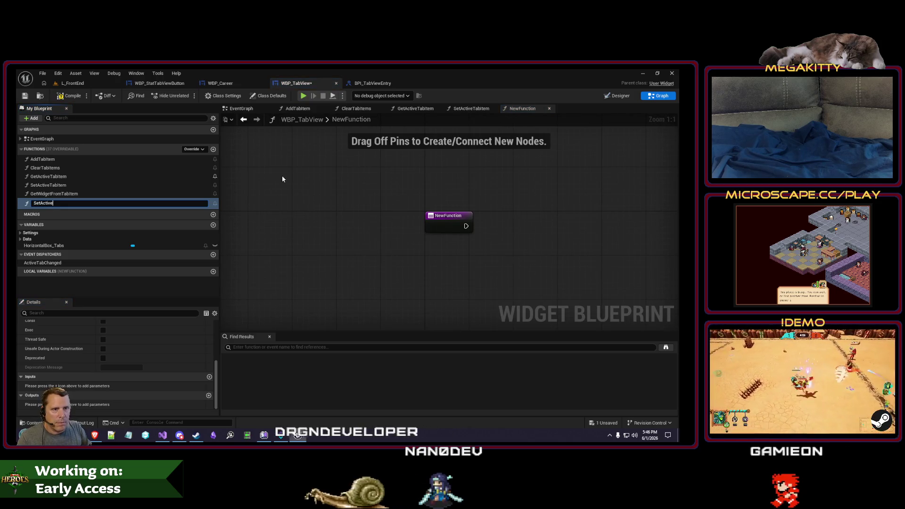
text(abItemIn)
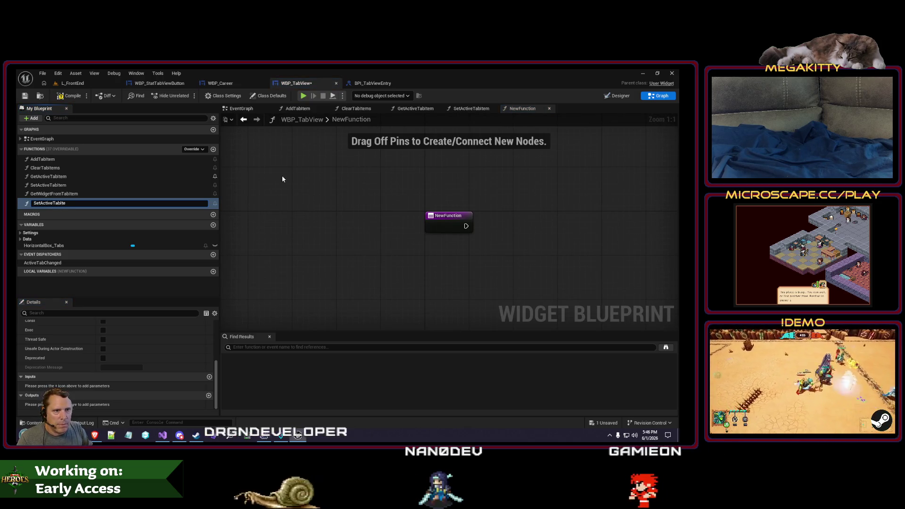
key(Escape)
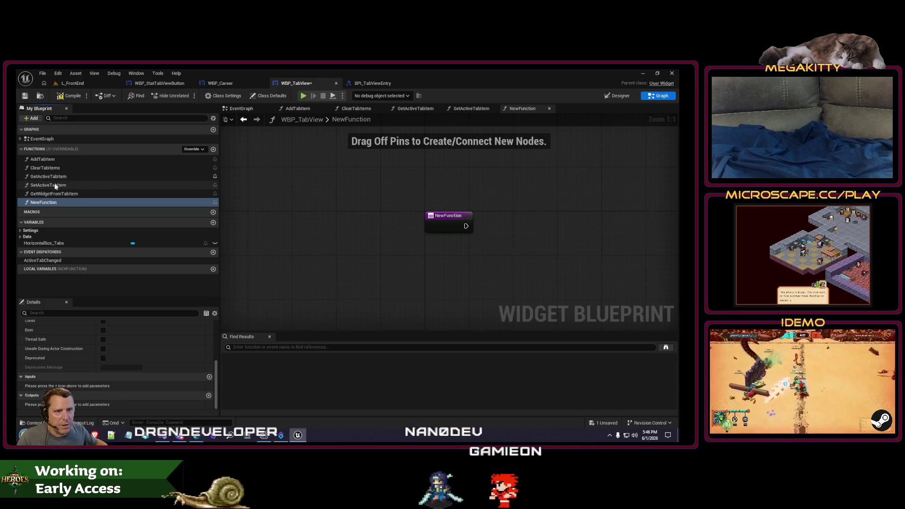
click(89, 186)
key(ctrl+w)
text(SetActiveTabItemIn)
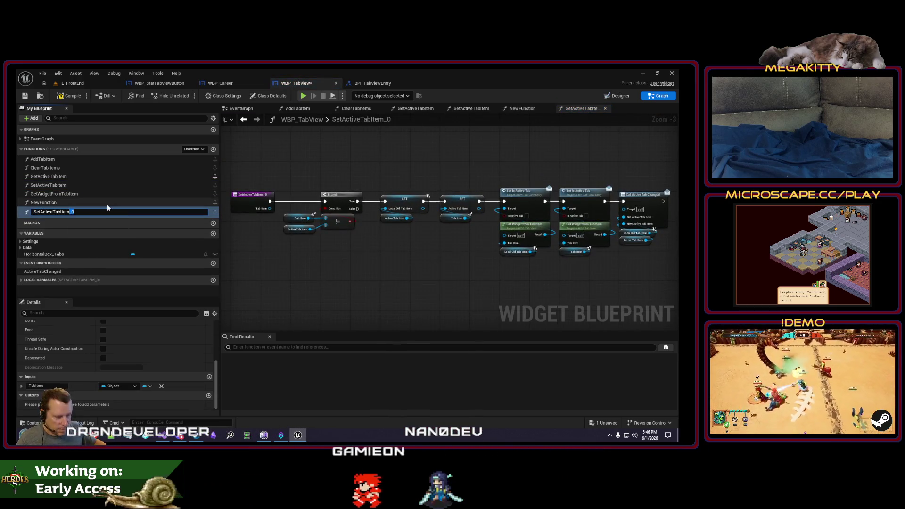
text(ternal)
key(Return)
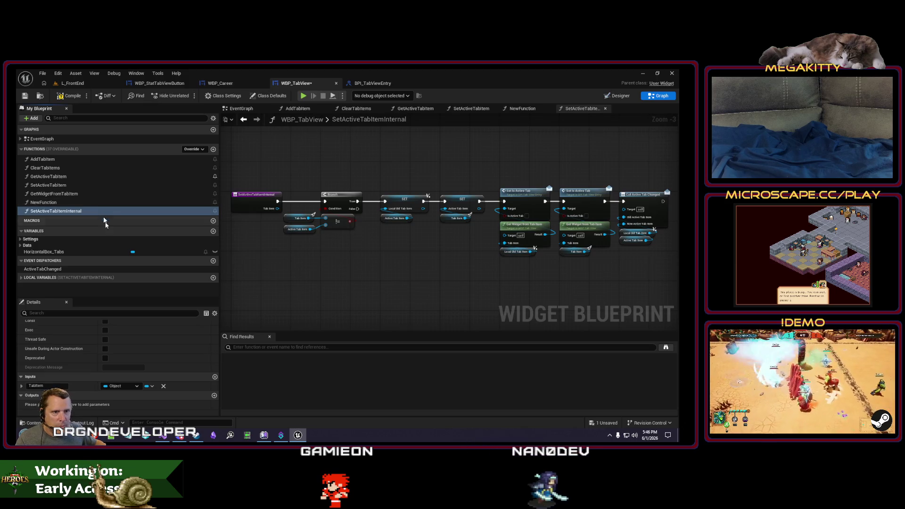
Put SetActiveTabItemInternal in the Private category.
scroll(119, 357, up, 3)
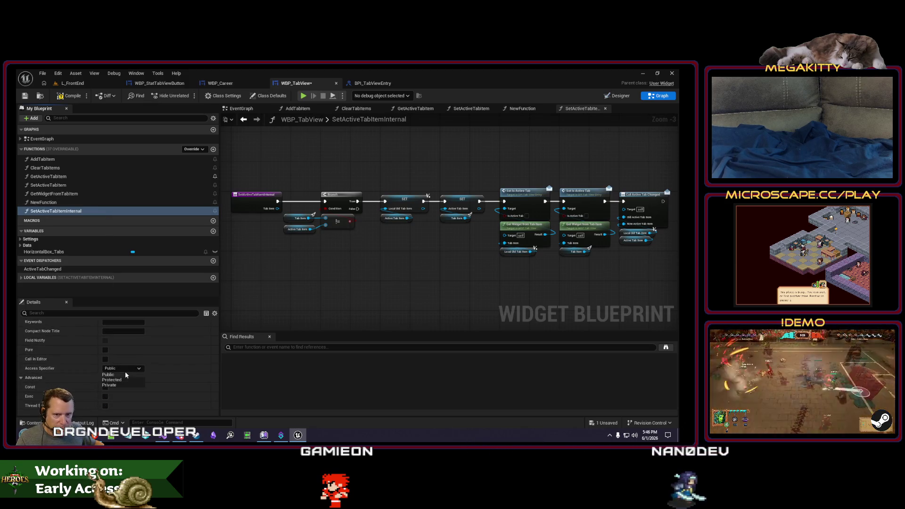
scroll(125, 353, up, 2)
click(125, 342)
text(Private)
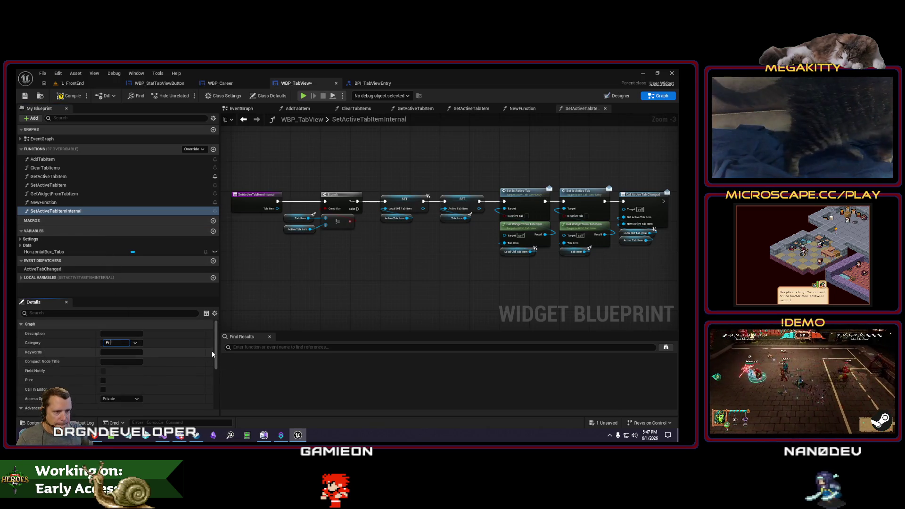
key(Return)
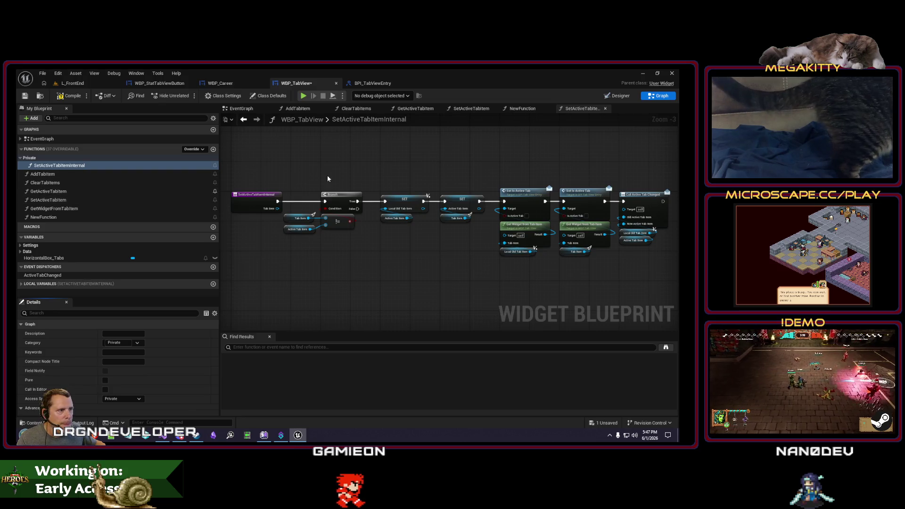
drag(327, 174, 305, 174)
click(476, 109)
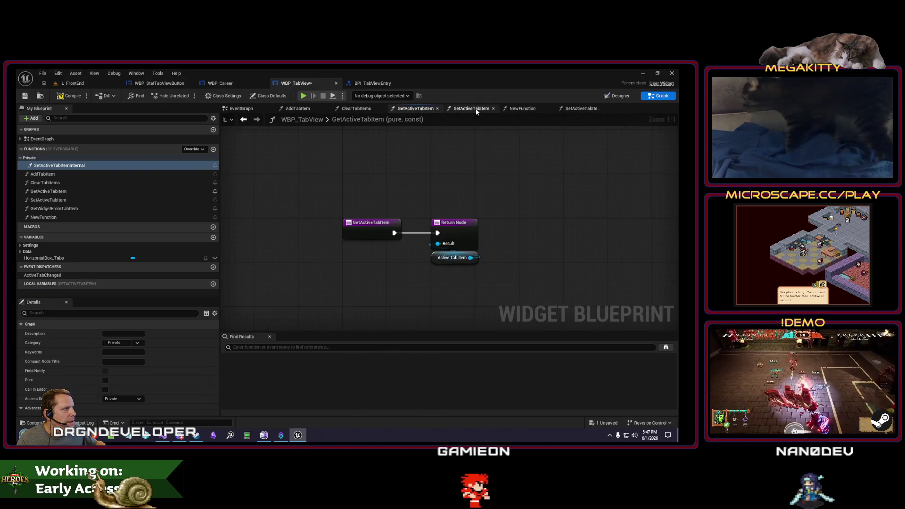
scroll(374, 190, up, 2)
scroll(374, 191, down, 2)
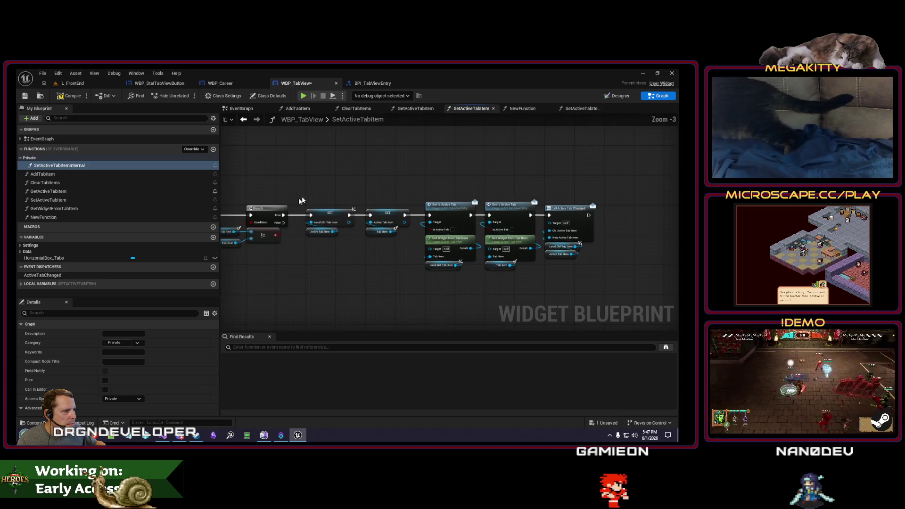
In SetActiveTabItem, add a Set Active Tab Item Internal call and delete the old SET, Set Is Active and tab-changed nodes.
drag(283, 215, 305, 174)
text(setactivetab)
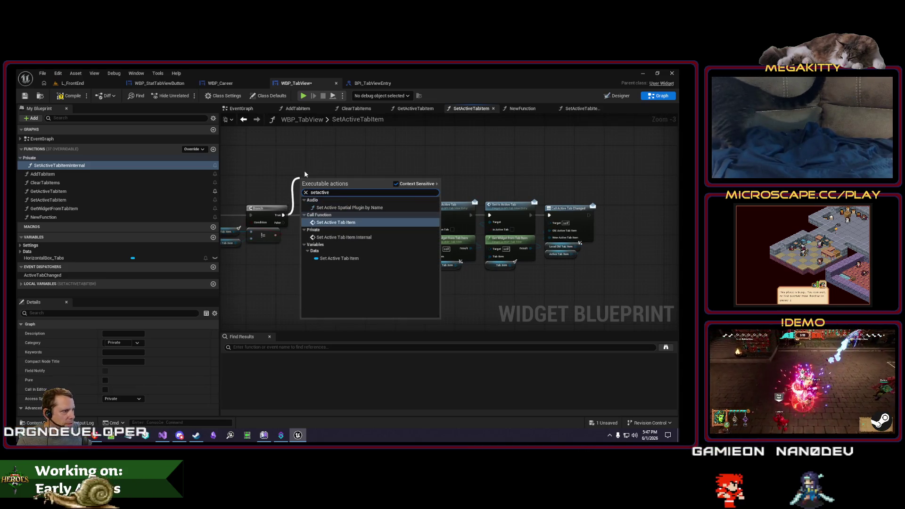
click(363, 224)
drag(596, 270, 383, 191)
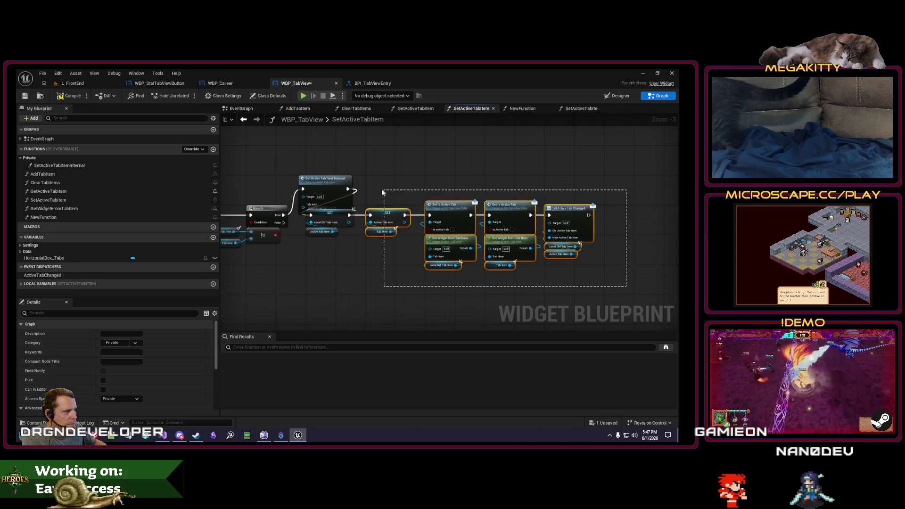
key(Delete)
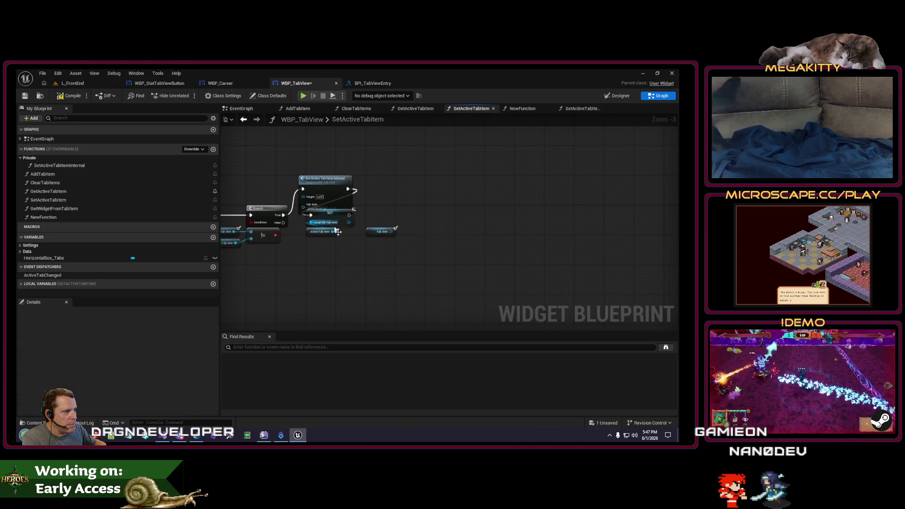
key(Delete)
drag(325, 177, 331, 202)
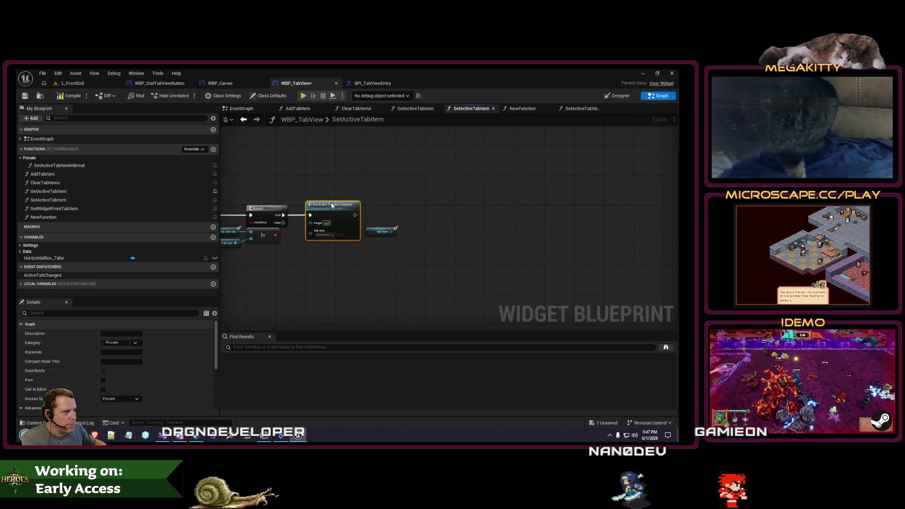
Wire Tab Item into Set Active Tab Item Internal and compile WBP_TabView.
mouse_move(391, 232)
mouse_down()
mouse_move(325, 254)
mouse_move(311, 231)
mouse_up()
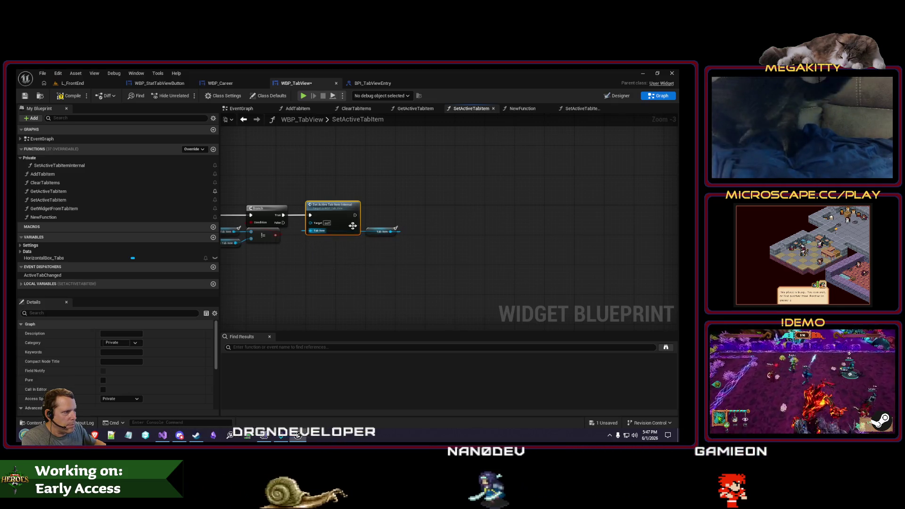
click(372, 234)
drag(372, 234, 341, 246)
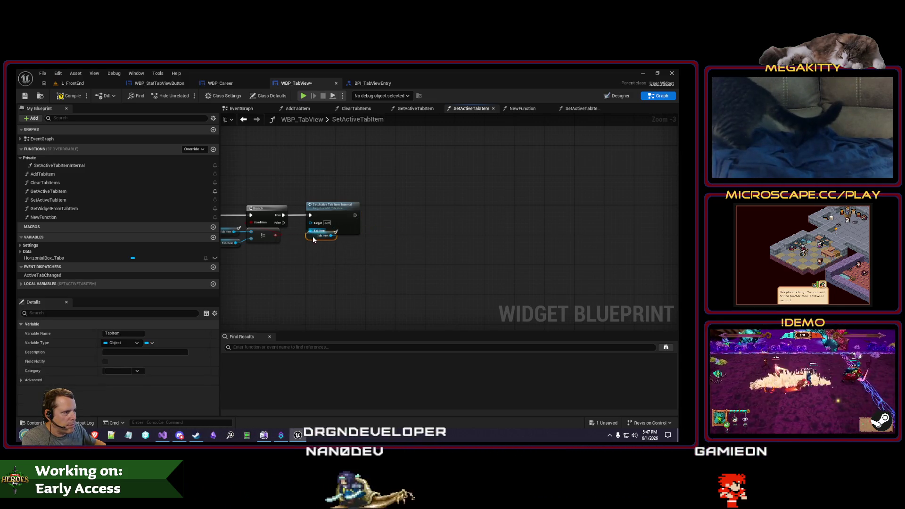
drag(240, 247, 372, 256)
click(62, 98)
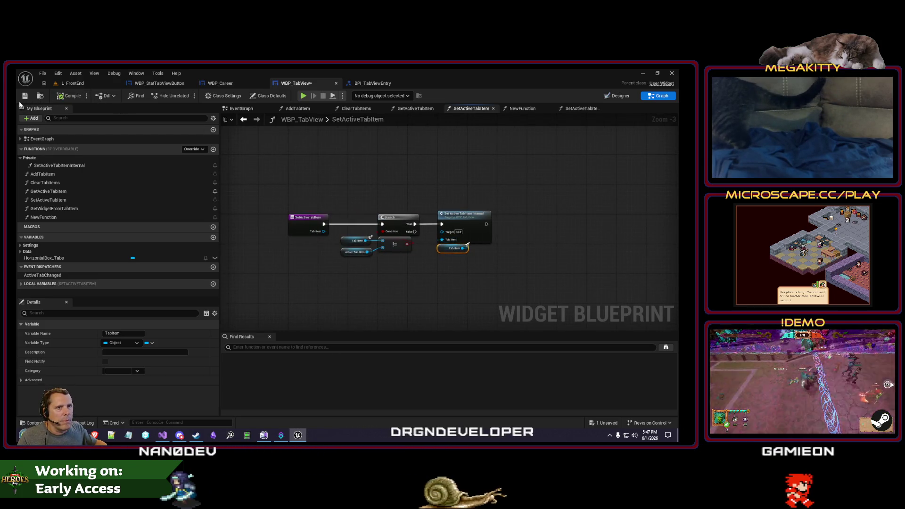
click(352, 109)
click(220, 83)
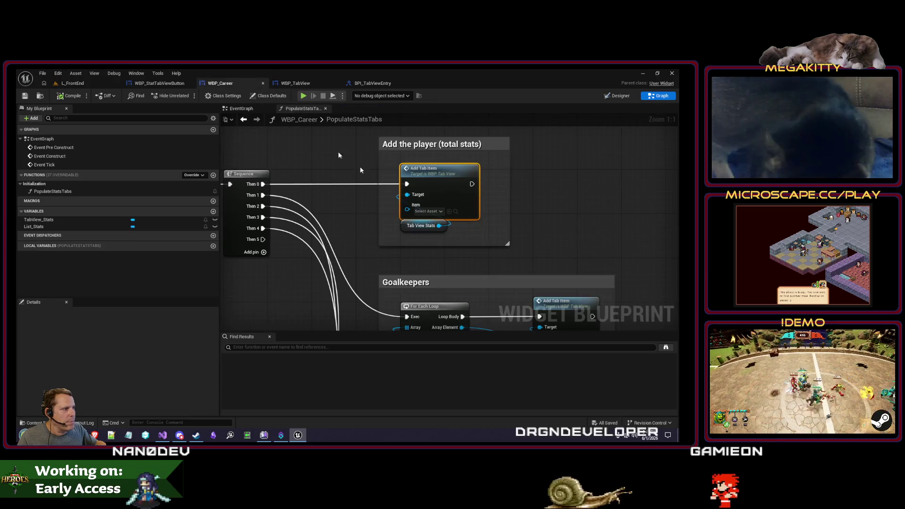
In AddTabItem, replace Set Active Tab Item with a Set Active Tab Item Internal call fed by Item.
drag(478, 229, 442, 240)
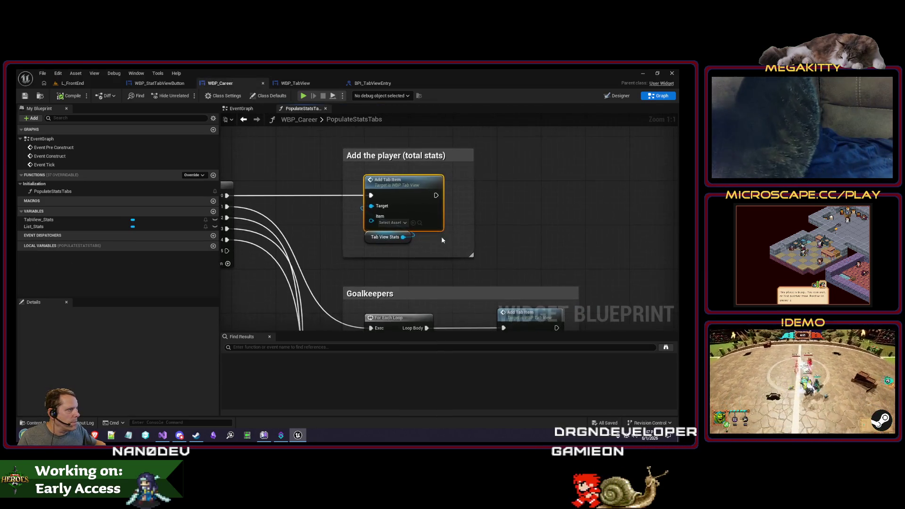
double_click(404, 180)
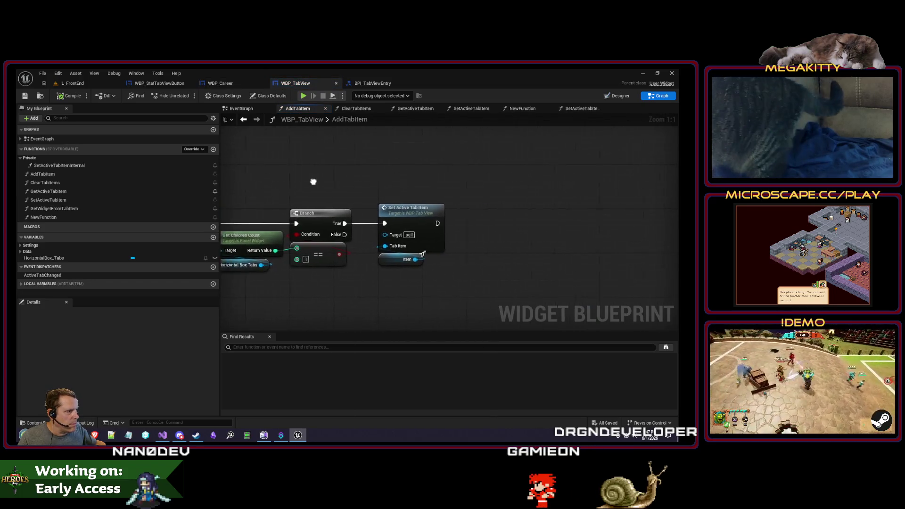
drag(471, 230, 472, 228)
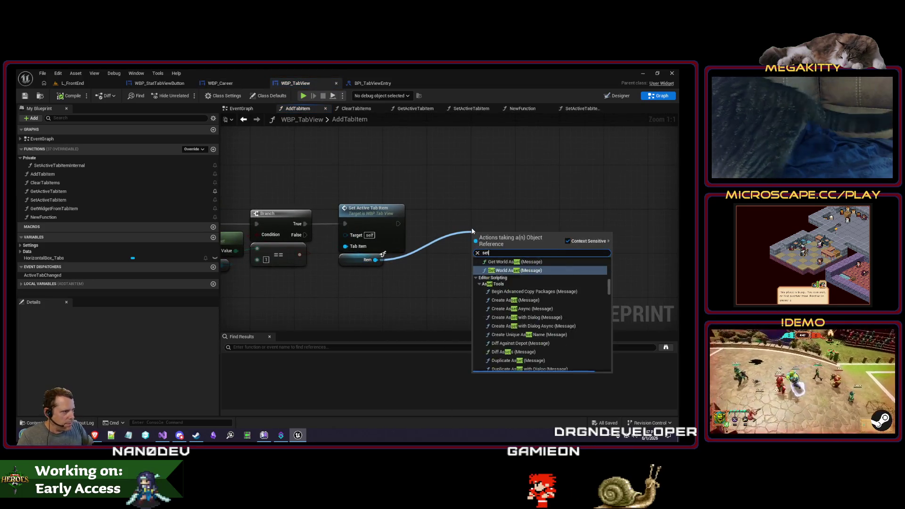
text(internal)
key(Return)
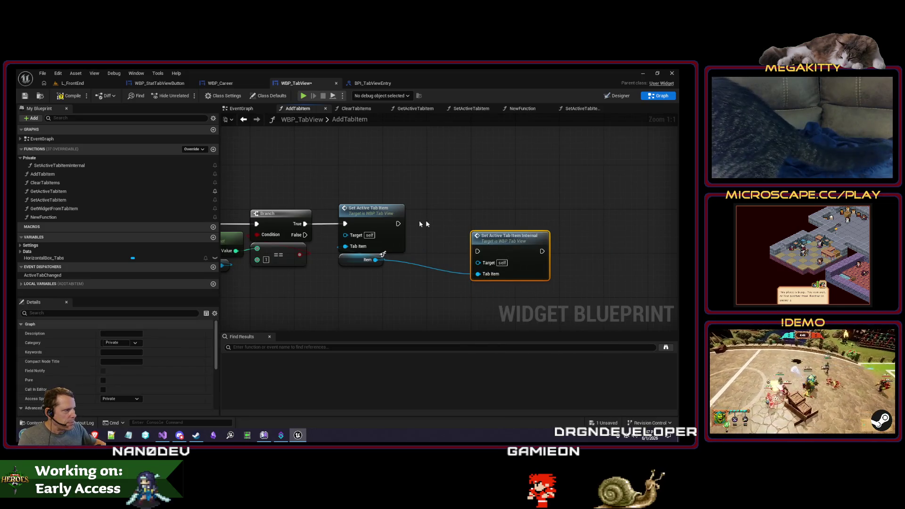
click(372, 221)
key(Delete)
mouse_move(499, 245)
mouse_down()
mouse_move(404, 211)
mouse_move(371, 218)
mouse_up()
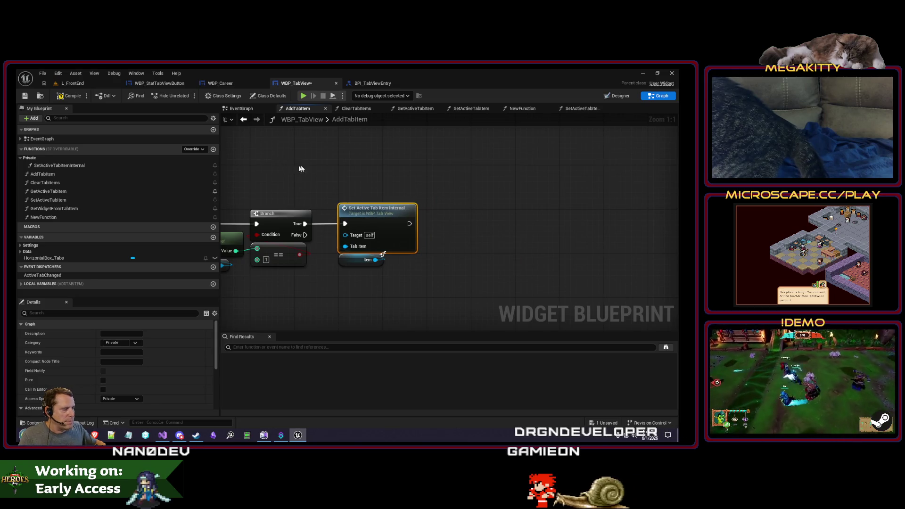
Remove the Branch check from SetActiveTabItemInternal and connect its entry straight to the SET node.
double_click(372, 208)
drag(274, 158, 290, 220)
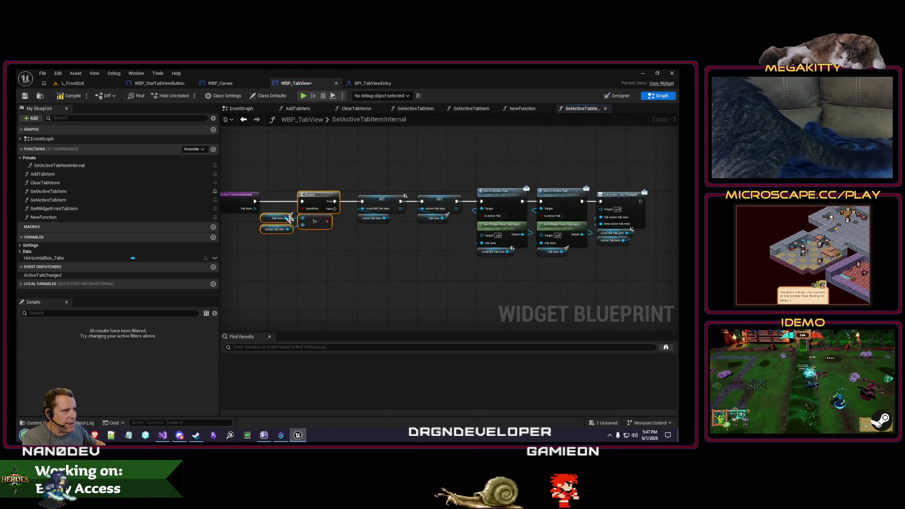
click(73, 166)
double_click(68, 208)
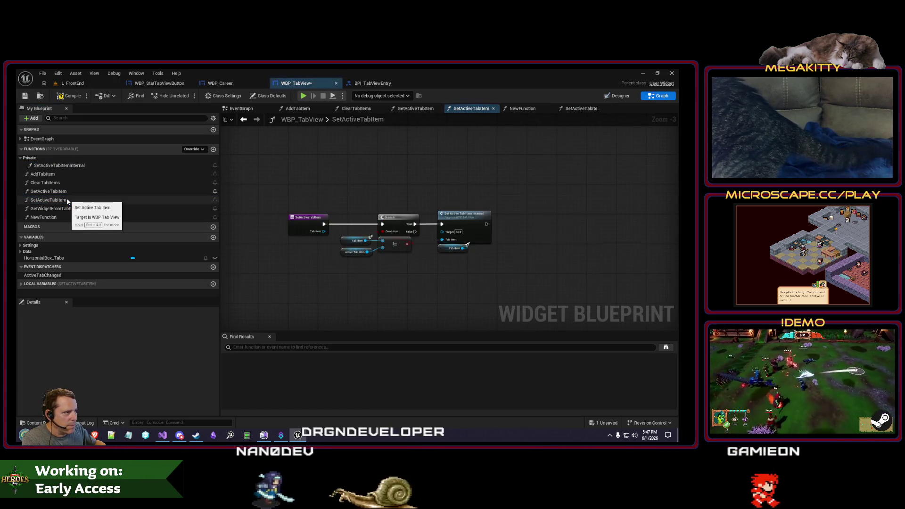
double_click(66, 166)
drag(292, 162, 318, 253)
key(Delete)
drag(254, 201, 358, 206)
drag(355, 157, 662, 303)
drag(366, 200, 276, 200)
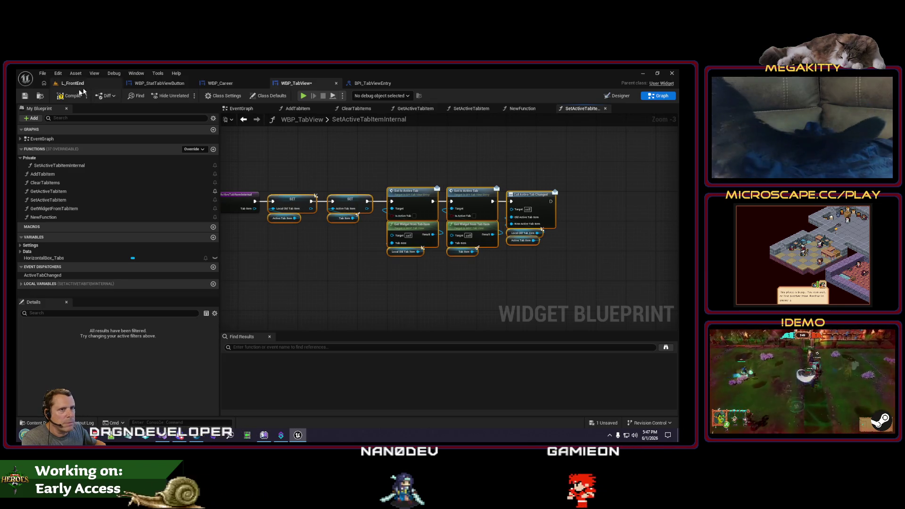
click(56, 83)
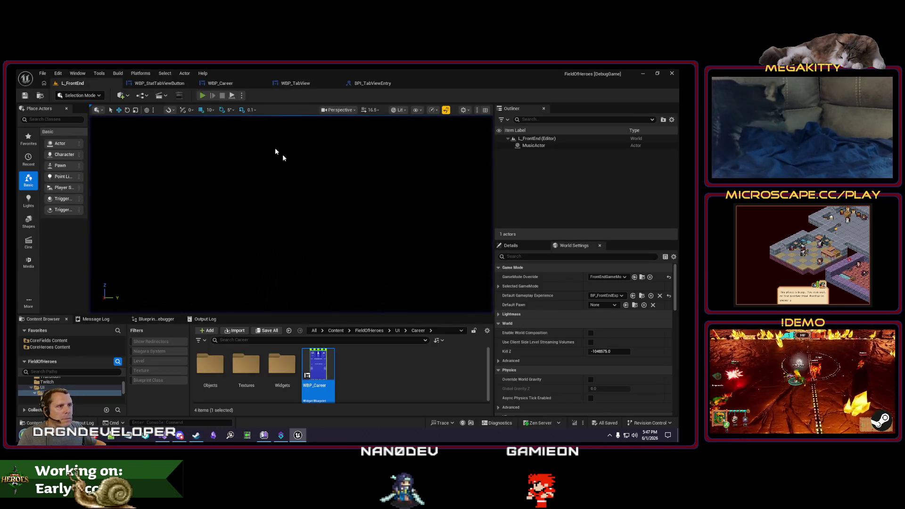
Run a quick Play In Editor test of the menu, then review WBP_TabView's entry-to-SET node chain.
key(alt+p)
key(Escape)
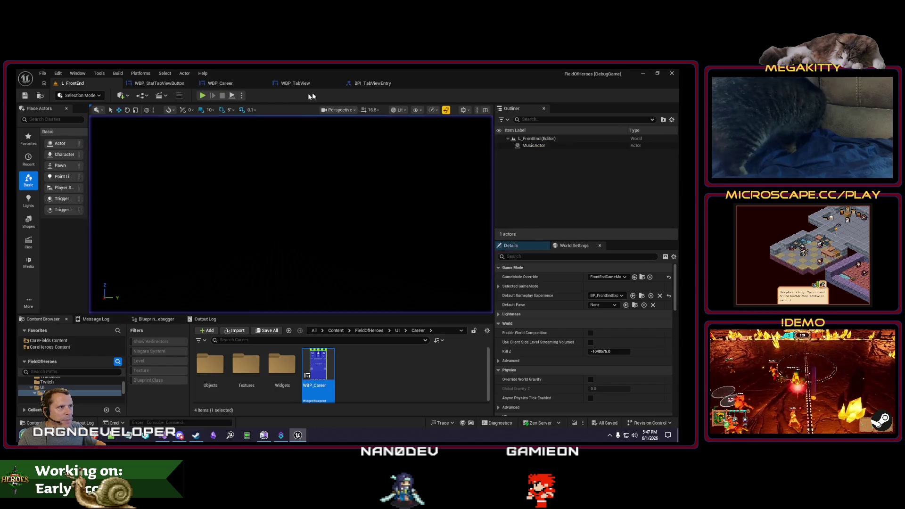
click(317, 84)
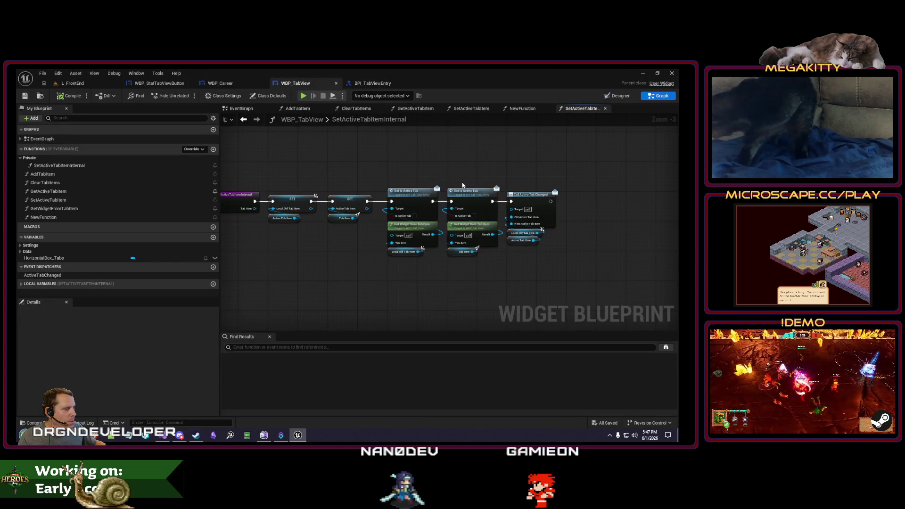
scroll(392, 204, up, 2)
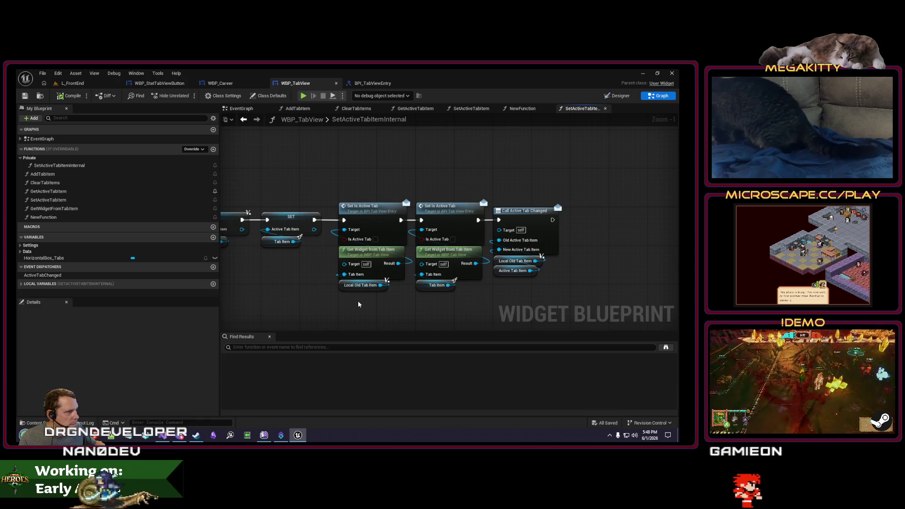
mouse_move(358, 301)
mouse_down()
mouse_move(547, 295)
mouse_move(396, 295)
mouse_move(462, 292)
mouse_move(416, 292)
mouse_up()
drag(235, 182, 268, 186)
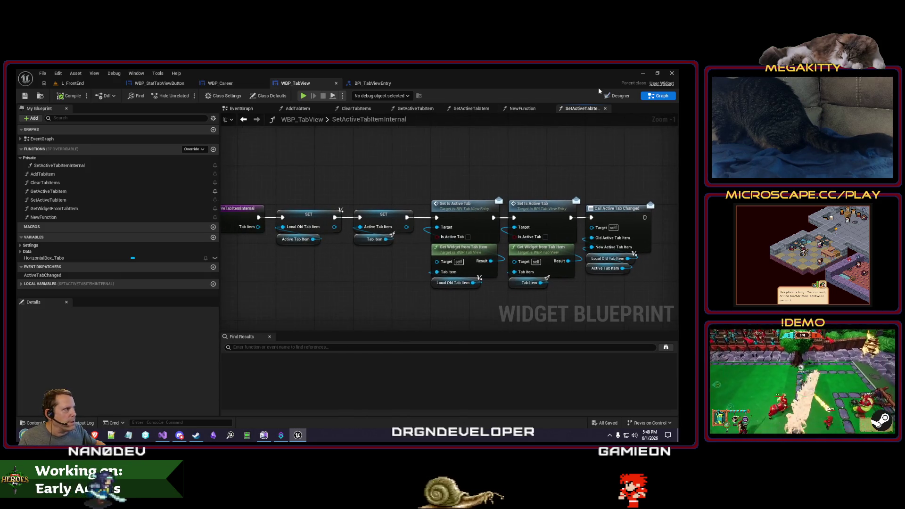
click(220, 83)
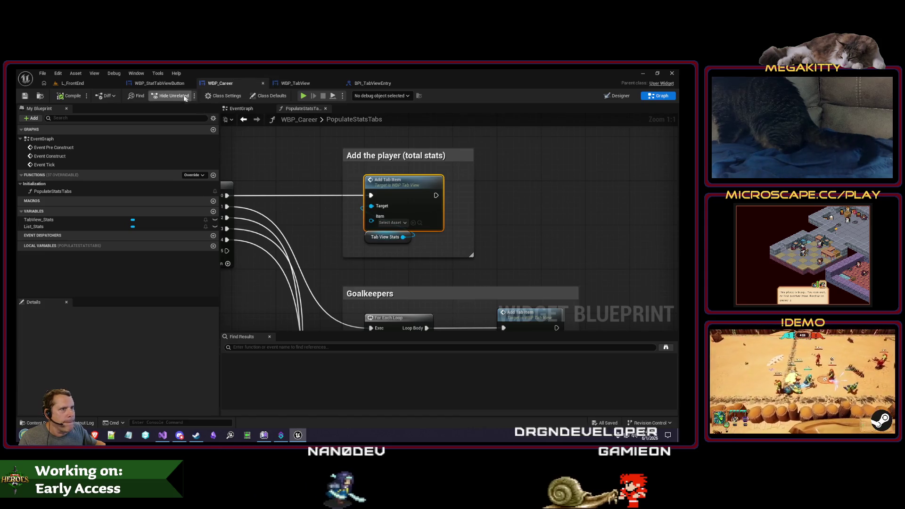
Delete the Print String node from WBP_StatTabViewButton's EventGraph and compile.
click(160, 83)
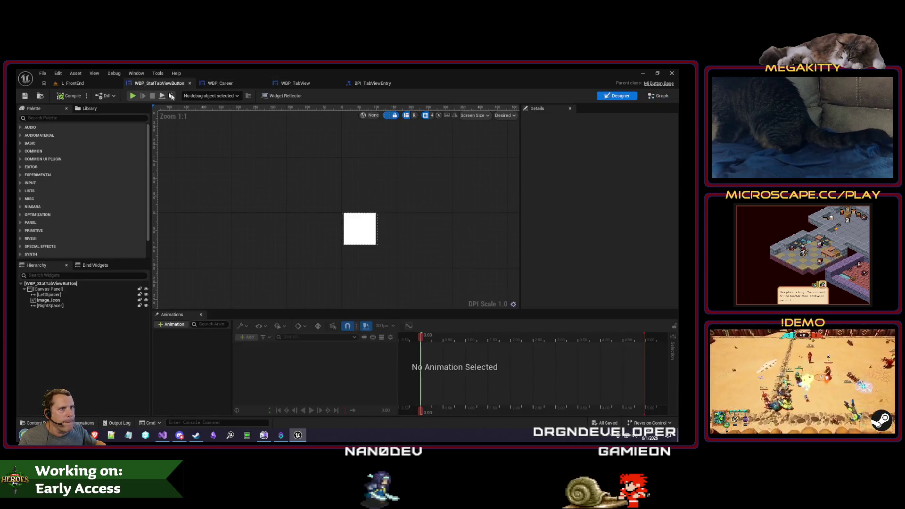
click(661, 96)
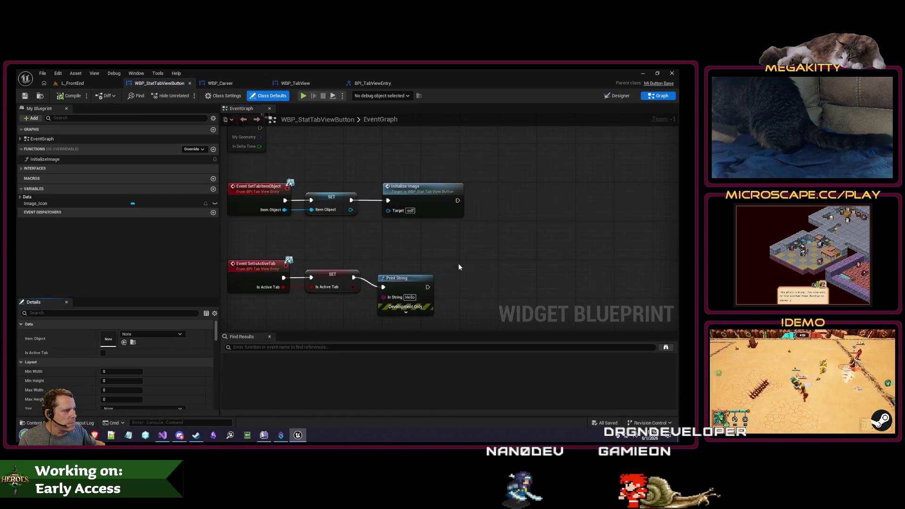
click(406, 280)
key(Delete)
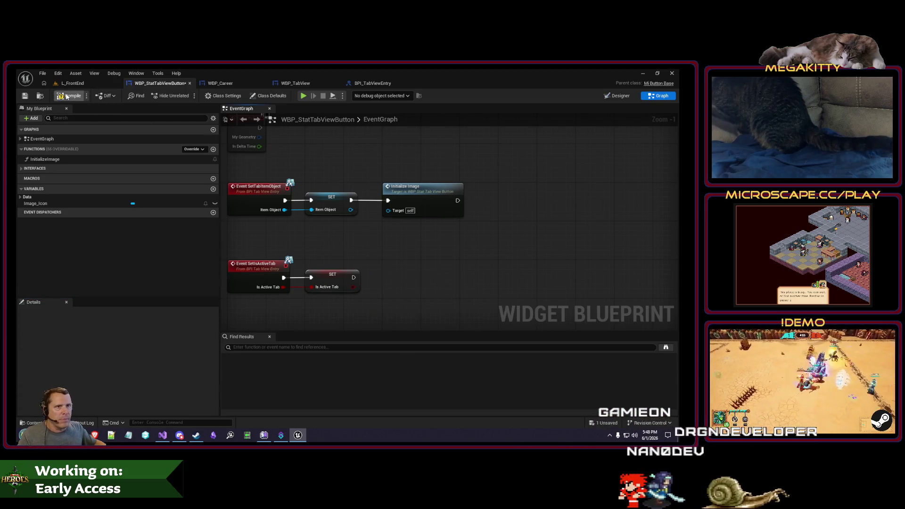
click(25, 96)
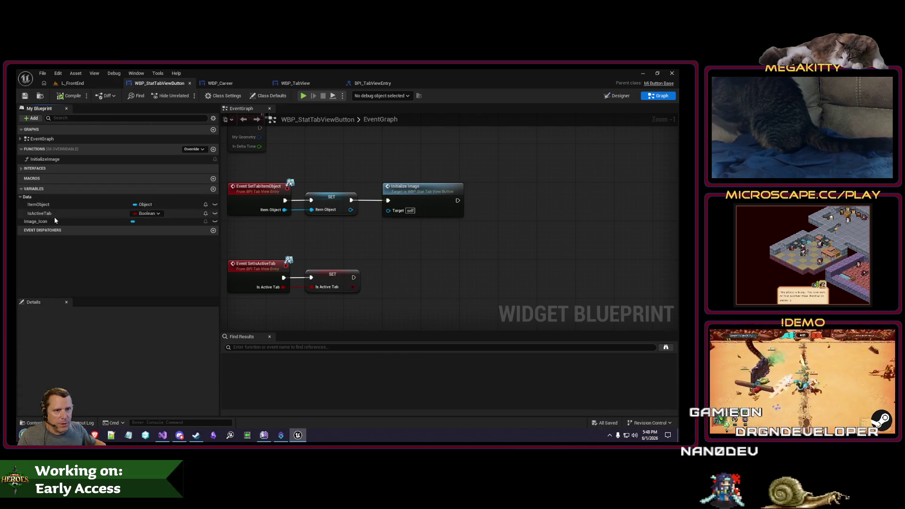
Add a new function to the button blueprint, then delete it again.
click(54, 215)
scroll(174, 392, down, 3)
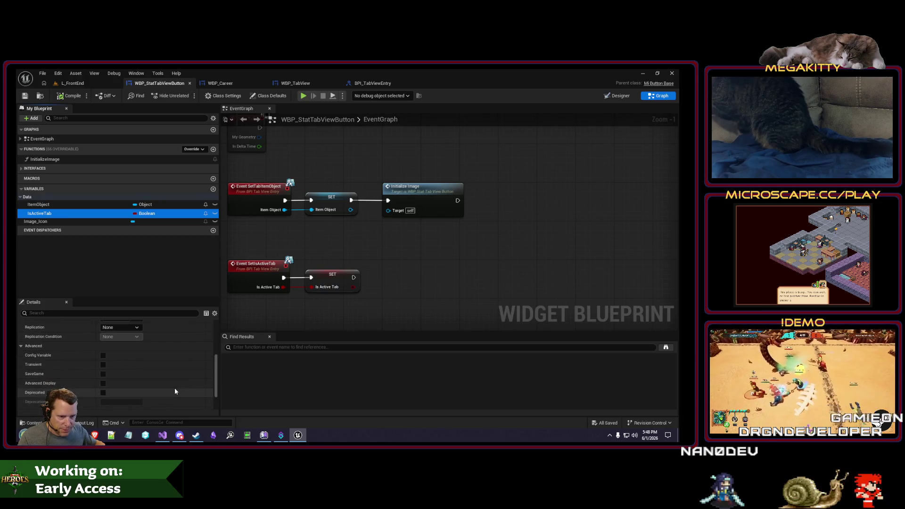
scroll(175, 391, down, 2)
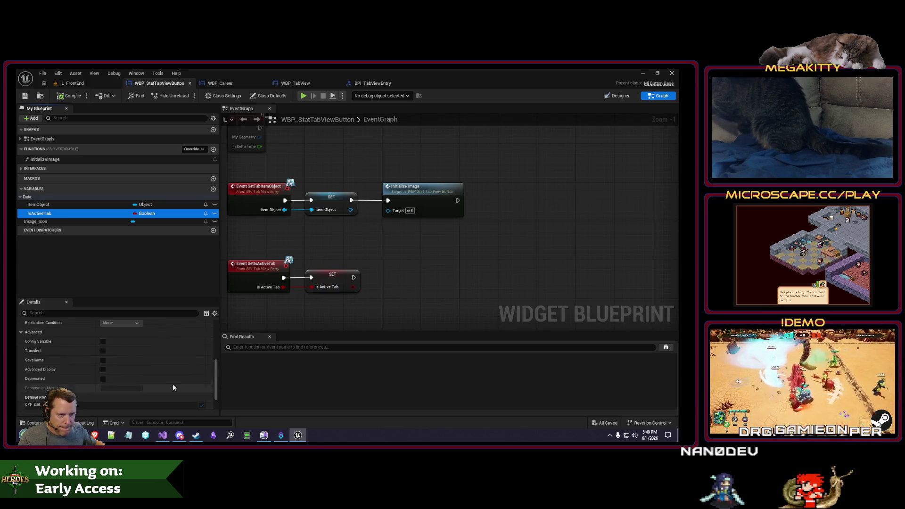
scroll(328, 260, down, 1)
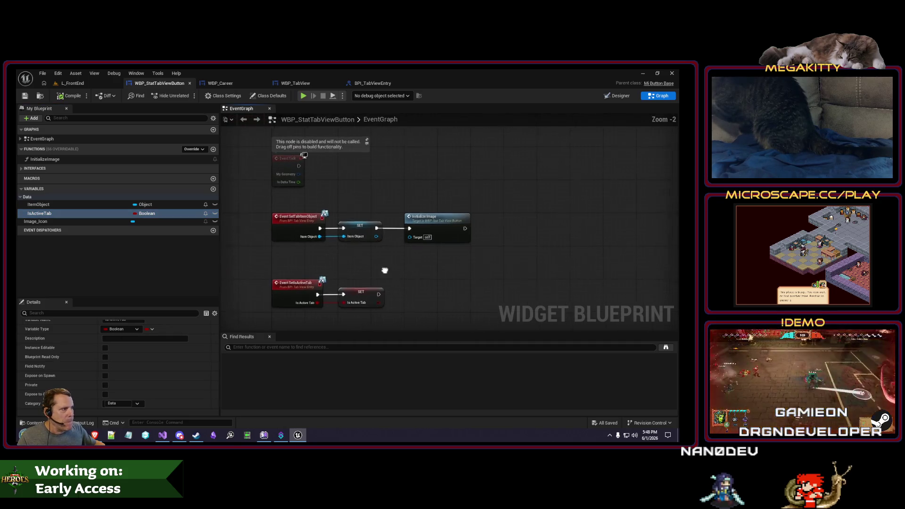
click(213, 150)
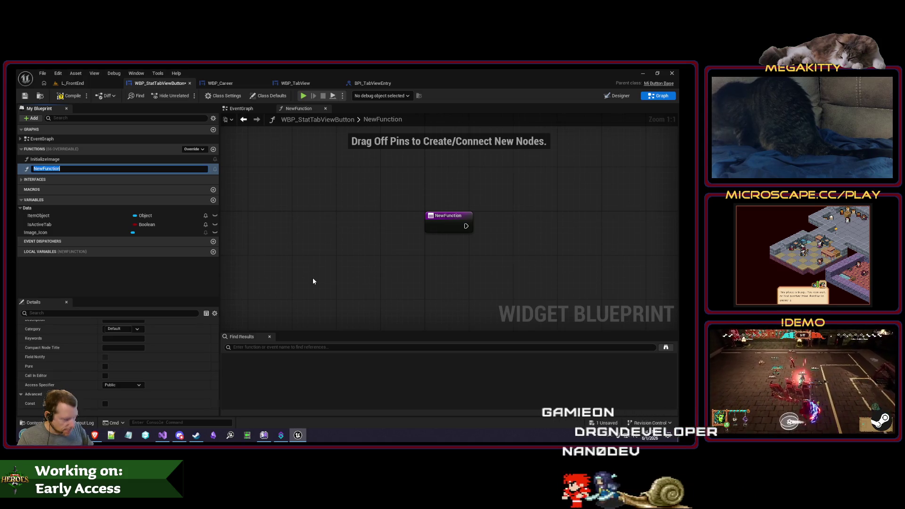
key(Return)
key(Delete)
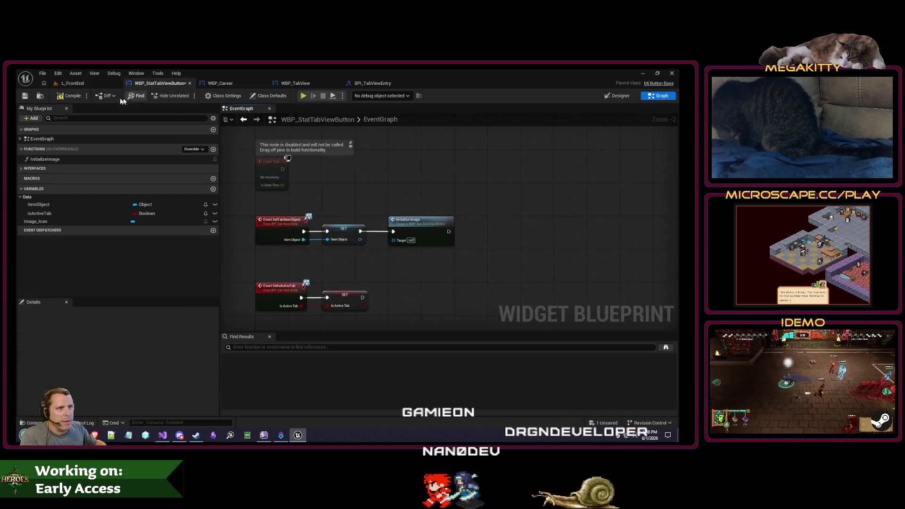
Save WBP_StatTabViewButton and revisit the Add Tab Item and SetActiveTabItemInternal graphs.
click(25, 95)
click(242, 82)
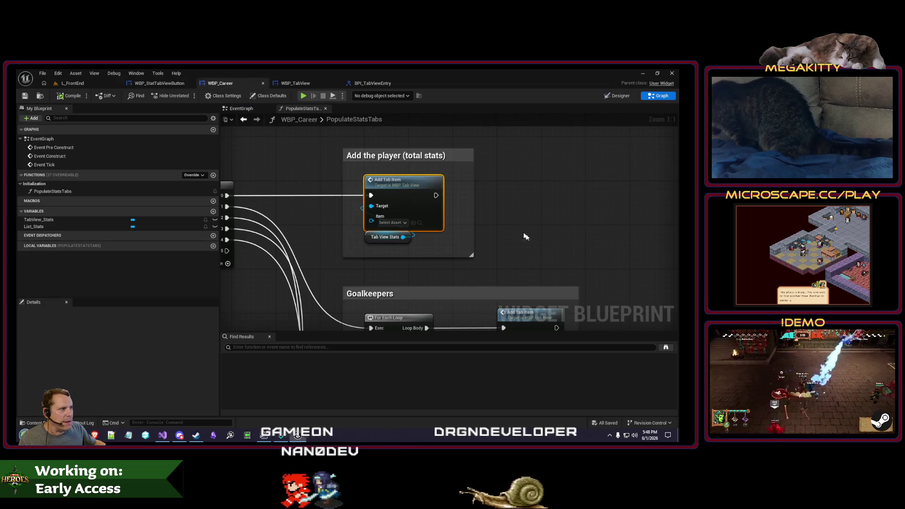
scroll(520, 230, down, 2)
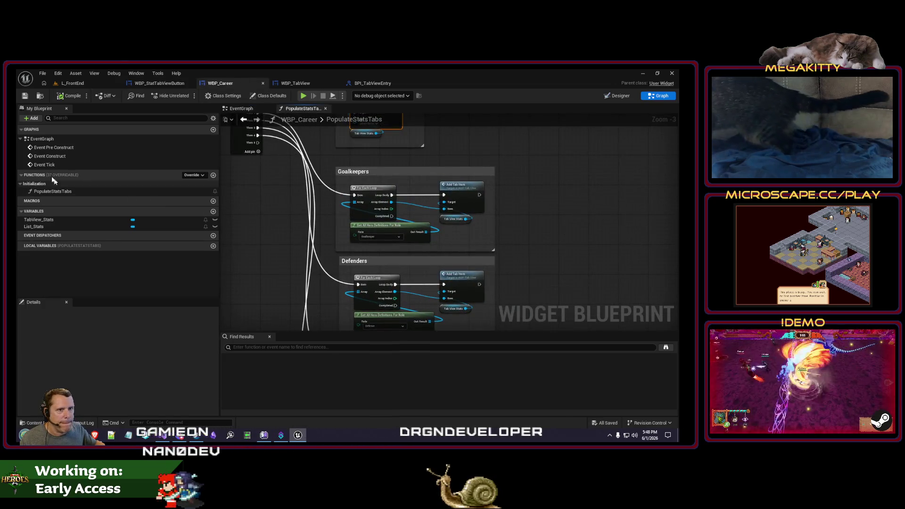
drag(346, 228, 378, 267)
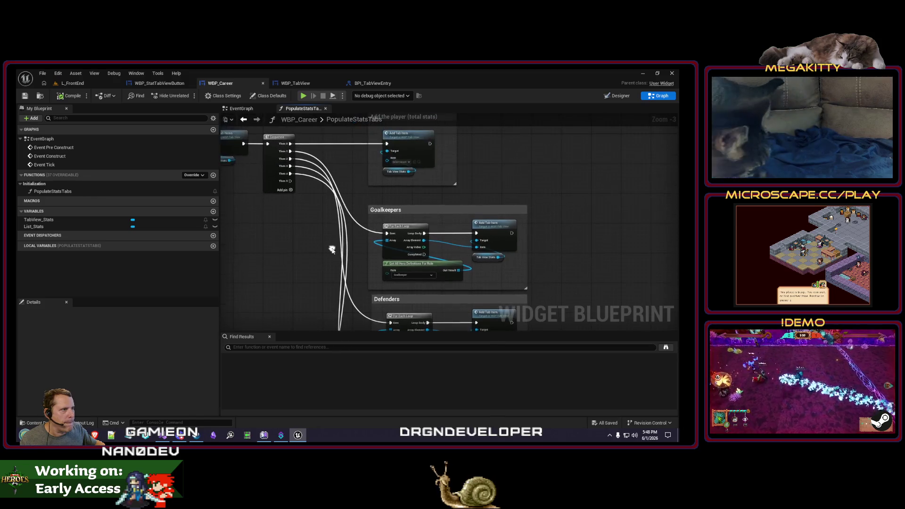
double_click(416, 132)
double_click(372, 208)
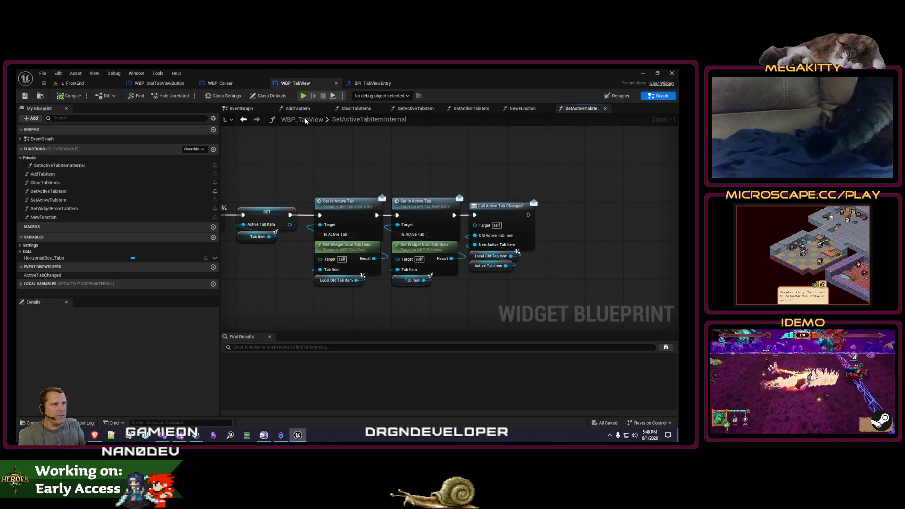
Show WBP_Career in the Designer, with TabView_Stats and List_Stats in its hierarchy.
click(235, 84)
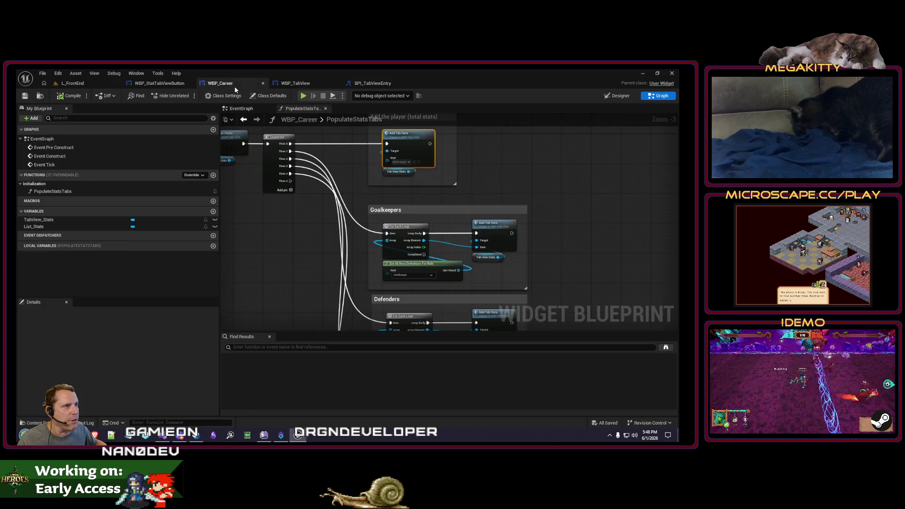
scroll(256, 240, down, 2)
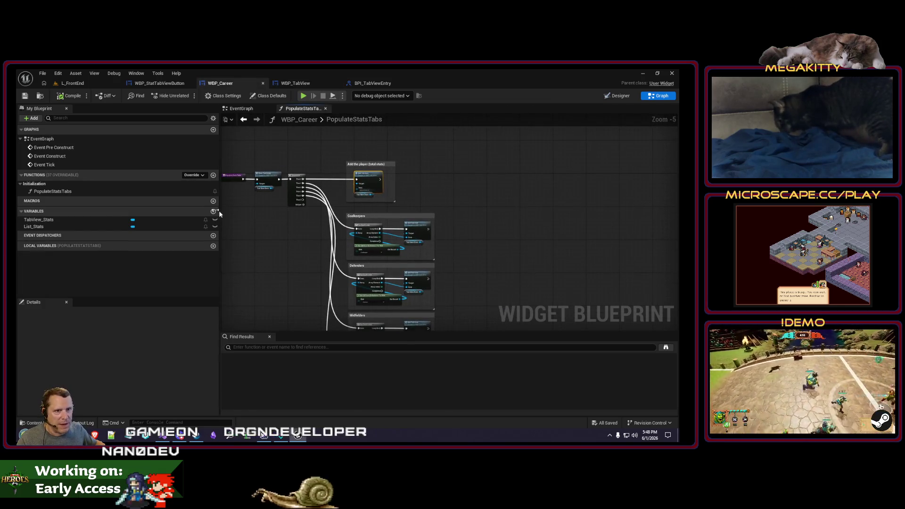
click(617, 96)
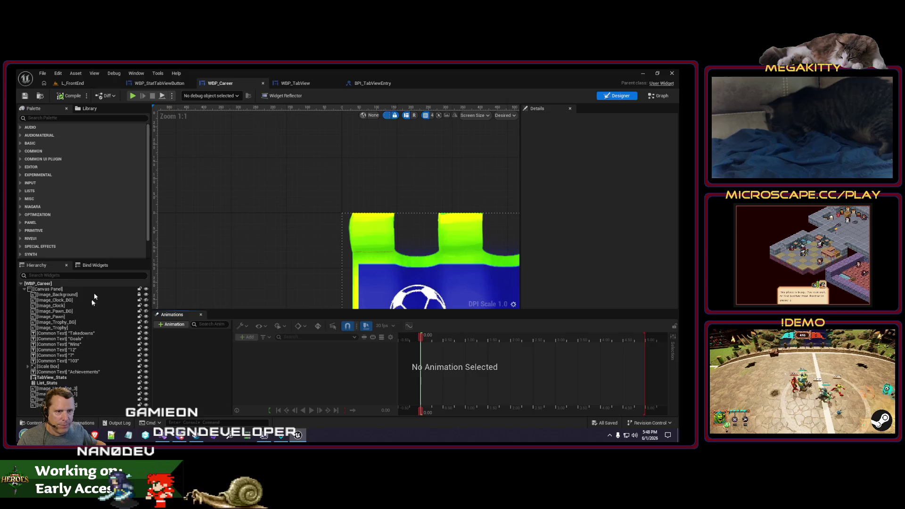
Add, then delete, an Active Tab Changed event for TabView_Stats in WBP_Career, and save.
click(53, 377)
scroll(675, 238, down, 5)
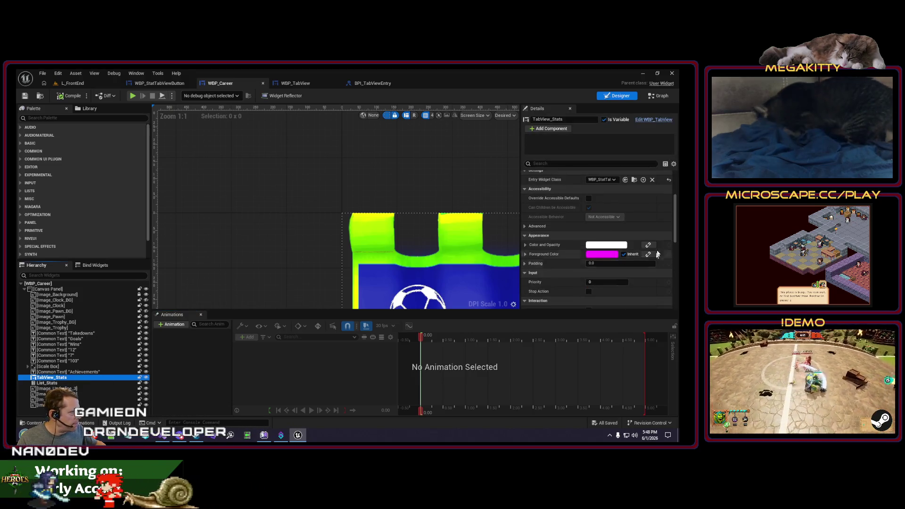
drag(676, 238, 678, 333)
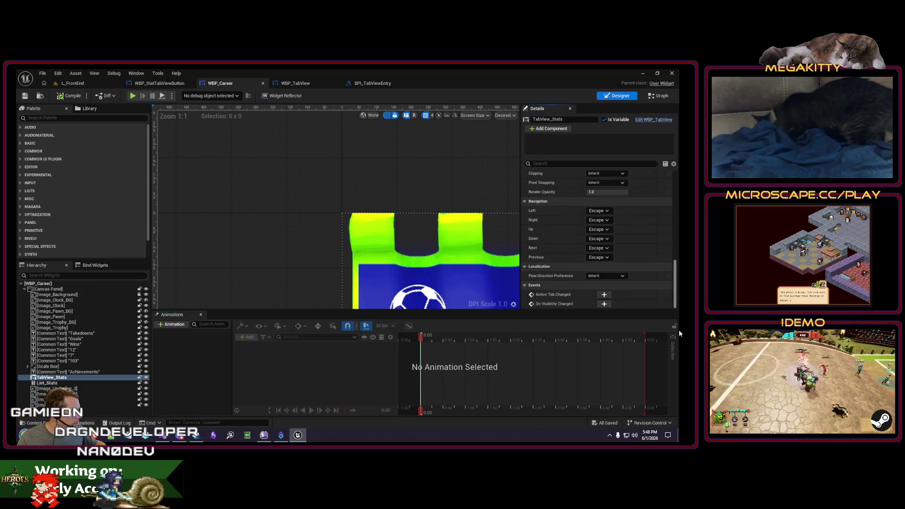
click(604, 295)
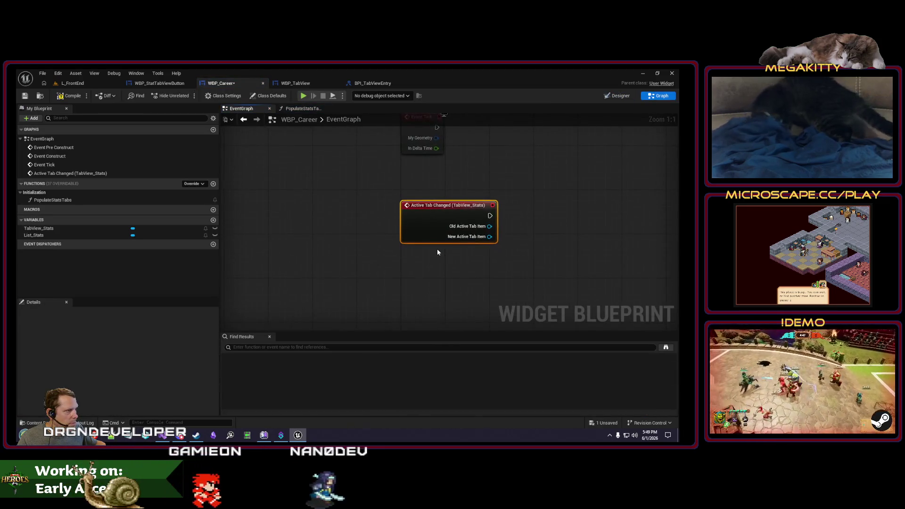
key(Delete)
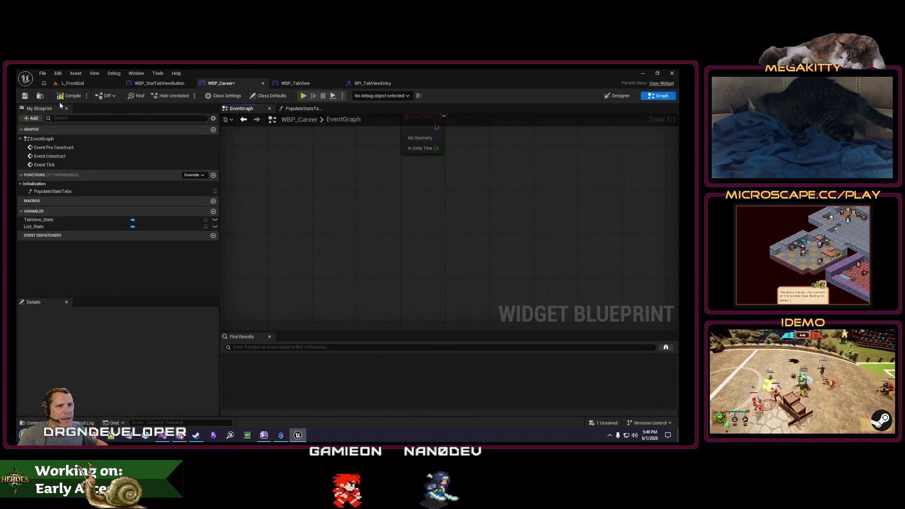
click(26, 99)
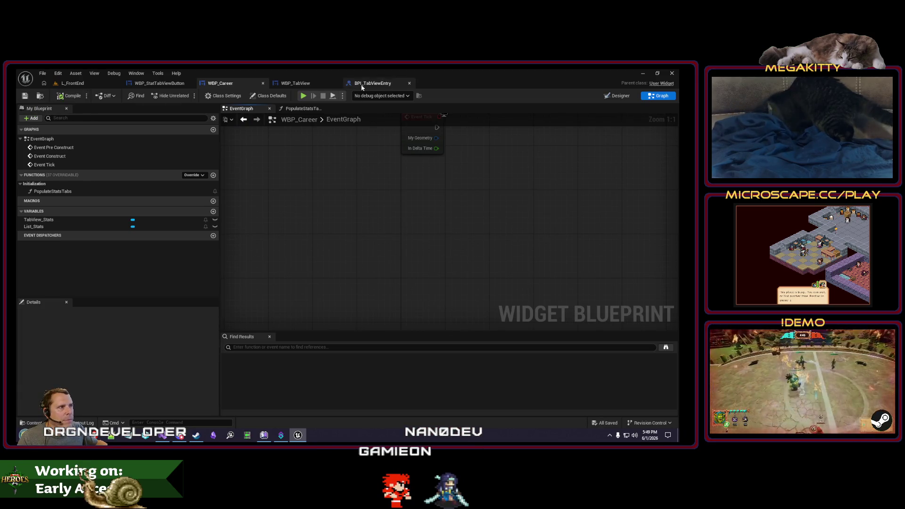
Rename WBP_TabView's event dispatcher to OnActiveTabChanged and save the blueprint.
click(311, 86)
click(75, 258)
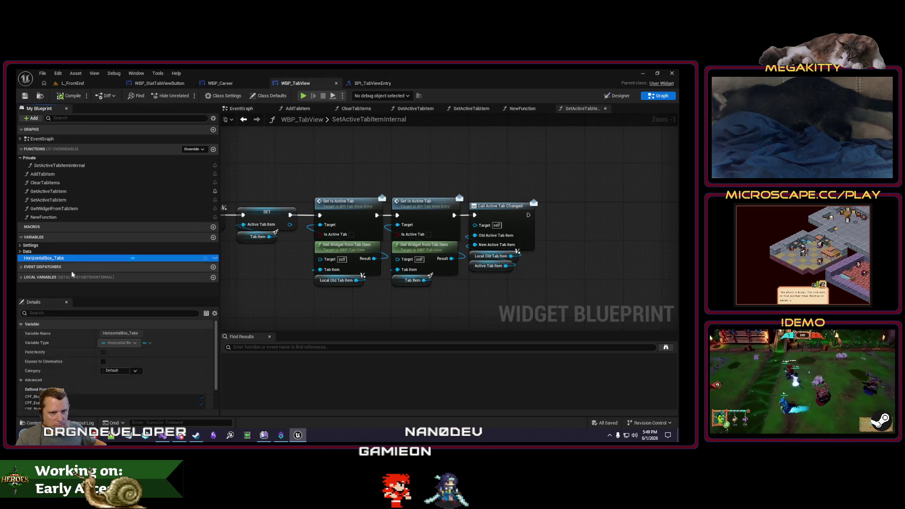
click(115, 275)
click(115, 275)
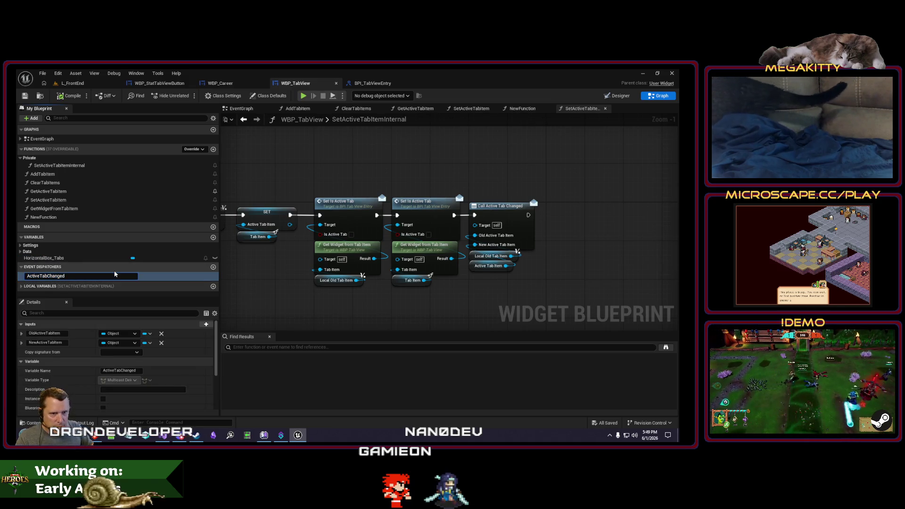
text(On)
key(Return)
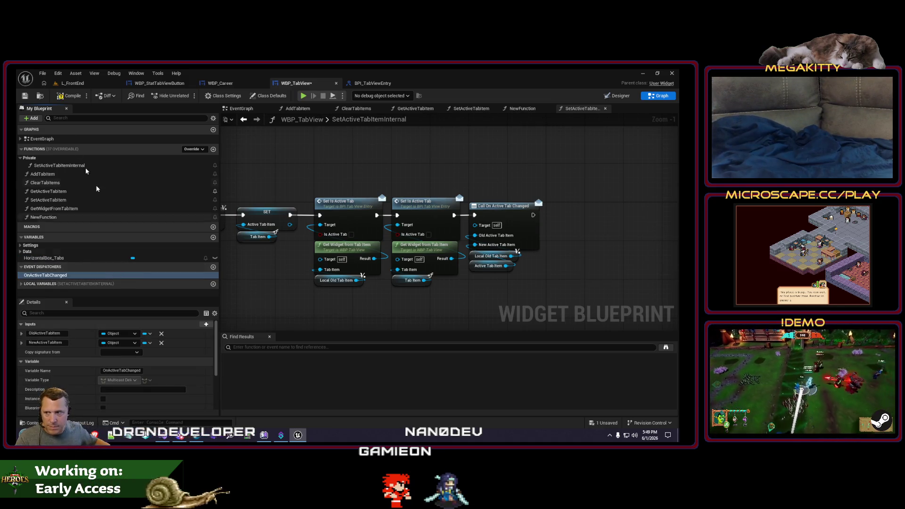
click(24, 95)
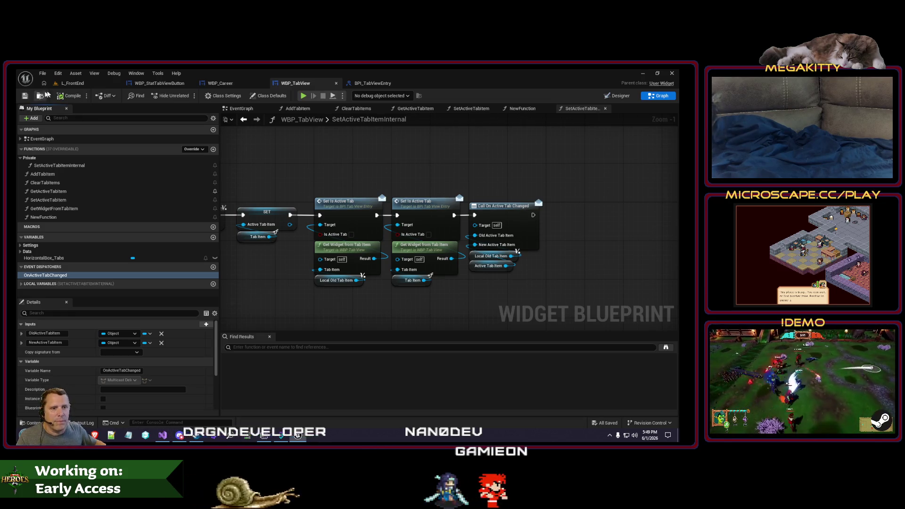
click(160, 82)
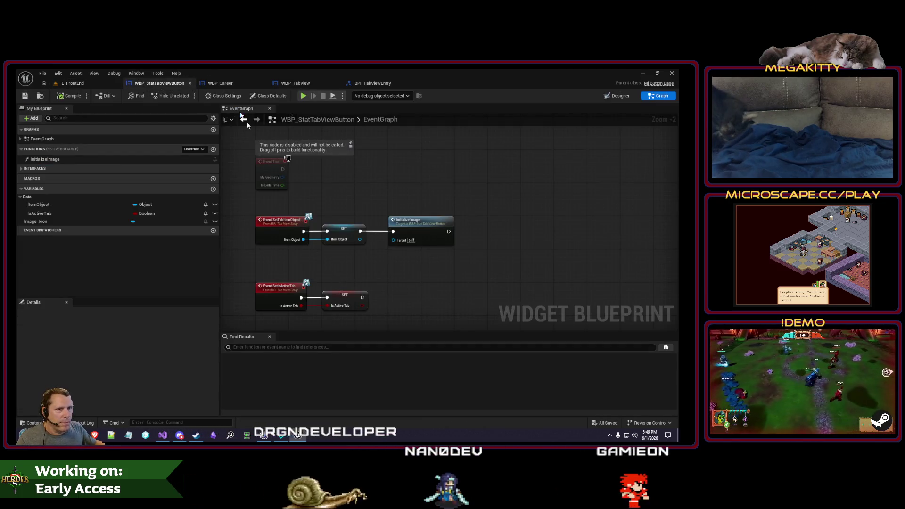
key(ctrl+Tab)
Add an On Active Tab Changed (TabView_Stats) event to WBP_Career's graph and start a new function.
click(620, 95)
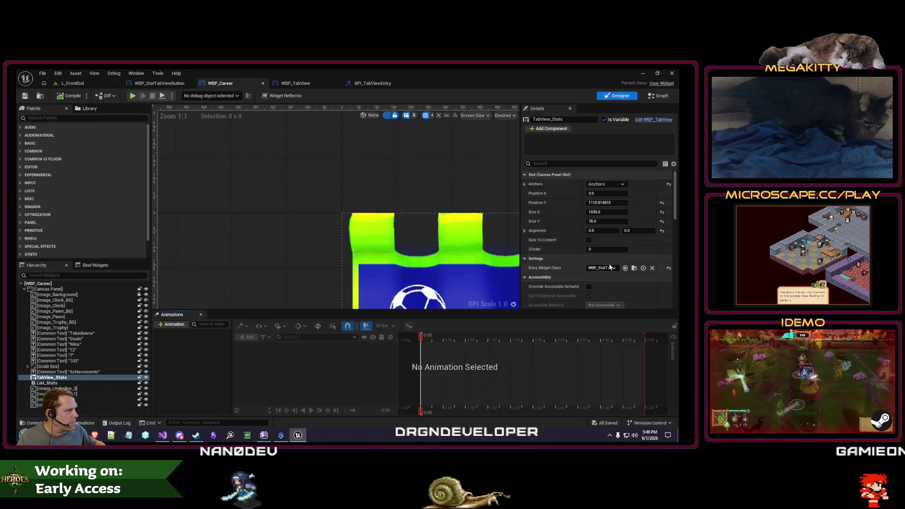
scroll(594, 256, down, 5)
scroll(595, 256, down, 10)
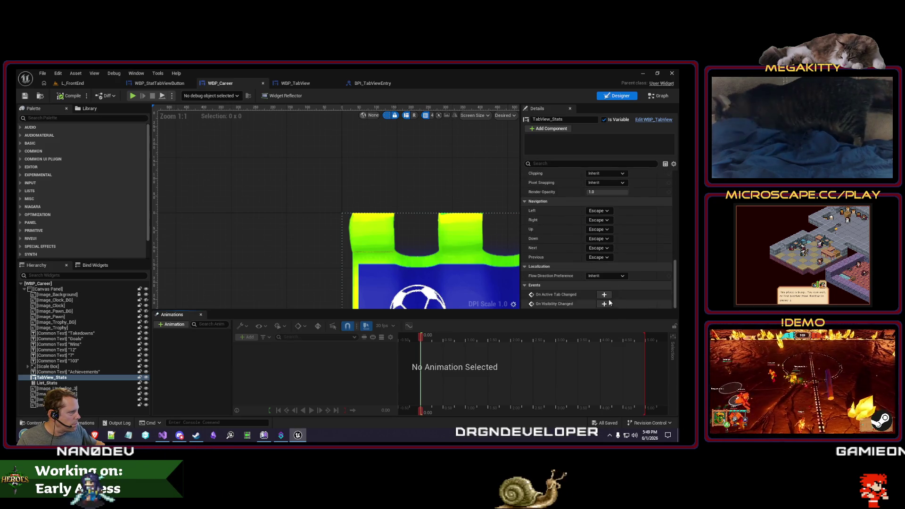
click(604, 294)
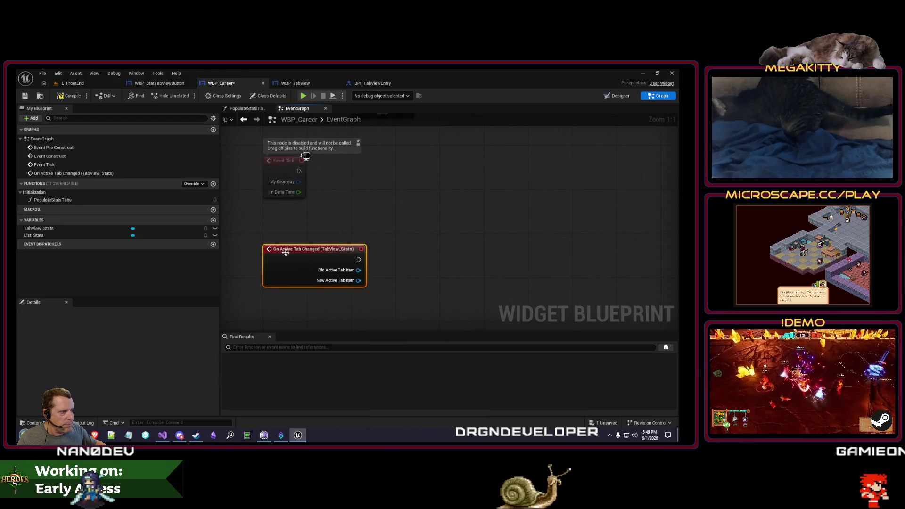
scroll(307, 238, down, 2)
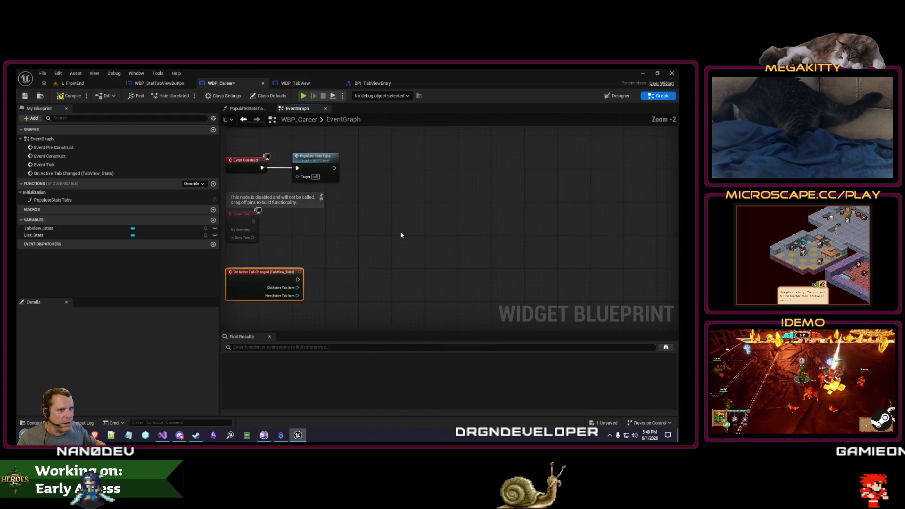
drag(367, 207, 386, 244)
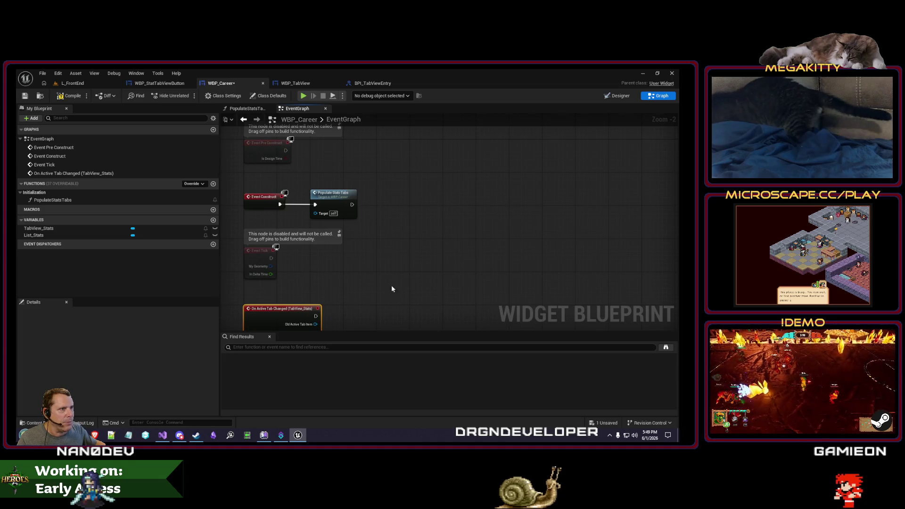
drag(297, 285, 310, 234)
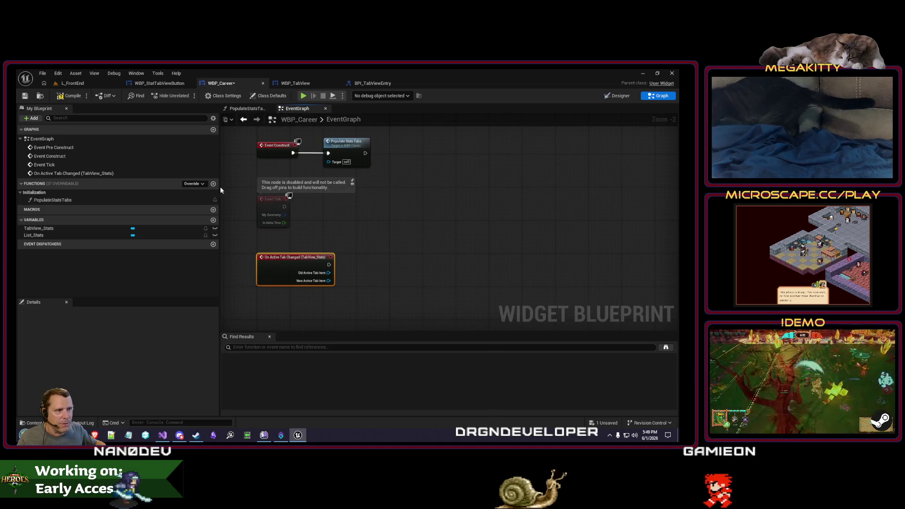
click(214, 183)
Name the new function RefreshStats and call it from the tab-changed event.
text(RefreshStats)
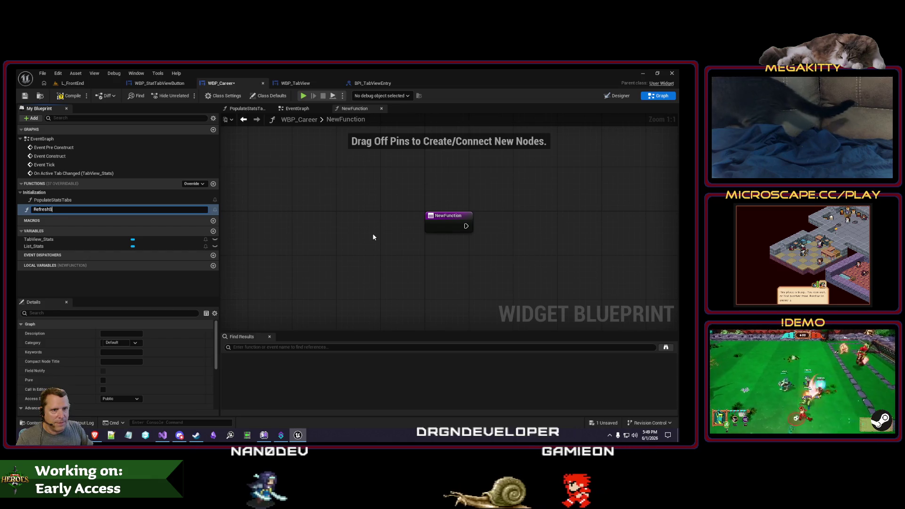
key(Return)
click(296, 108)
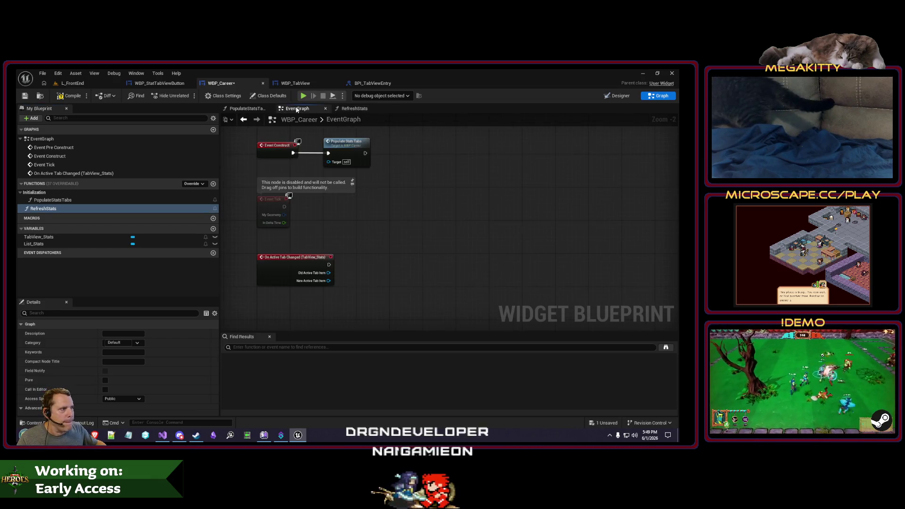
drag(329, 265, 393, 249)
text(refreshst)
key(Return)
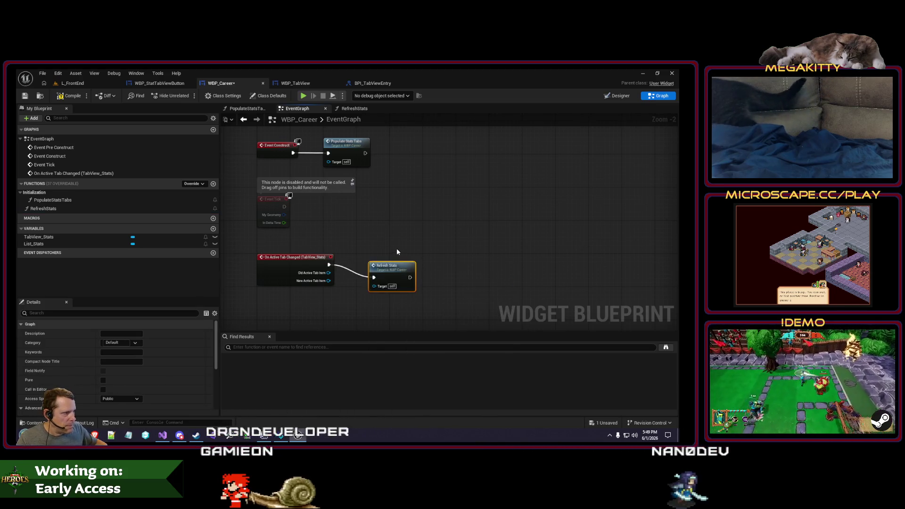
scroll(396, 248, up, 2)
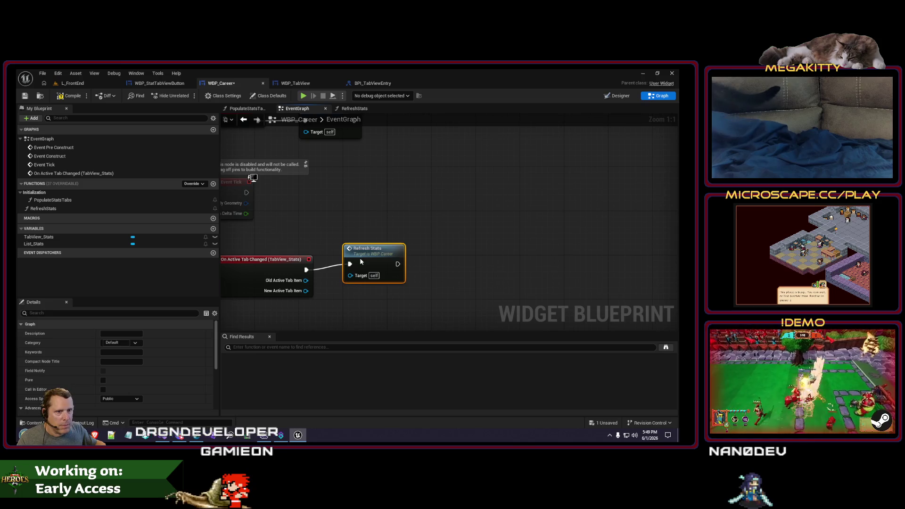
drag(361, 258, 361, 263)
Give RefreshStats an input parameter of type Hero Definition.
click(38, 208)
scroll(171, 398, down, 5)
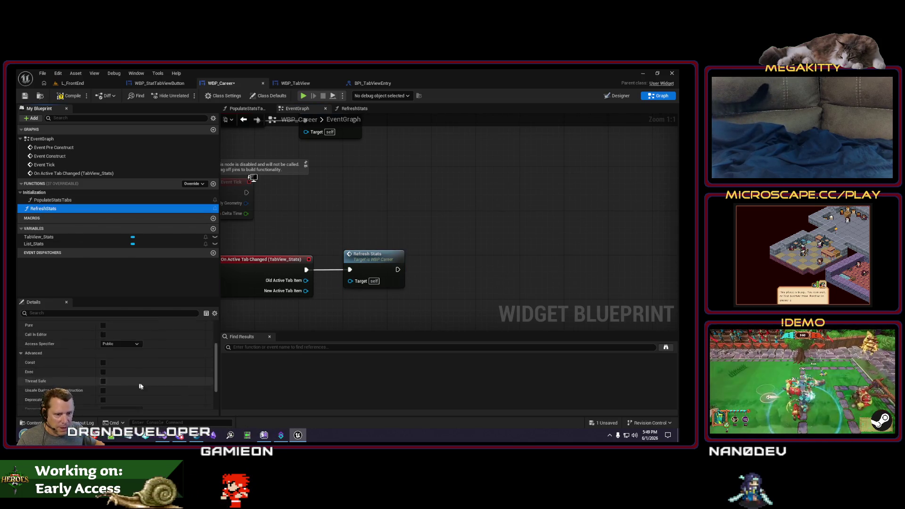
click(209, 377)
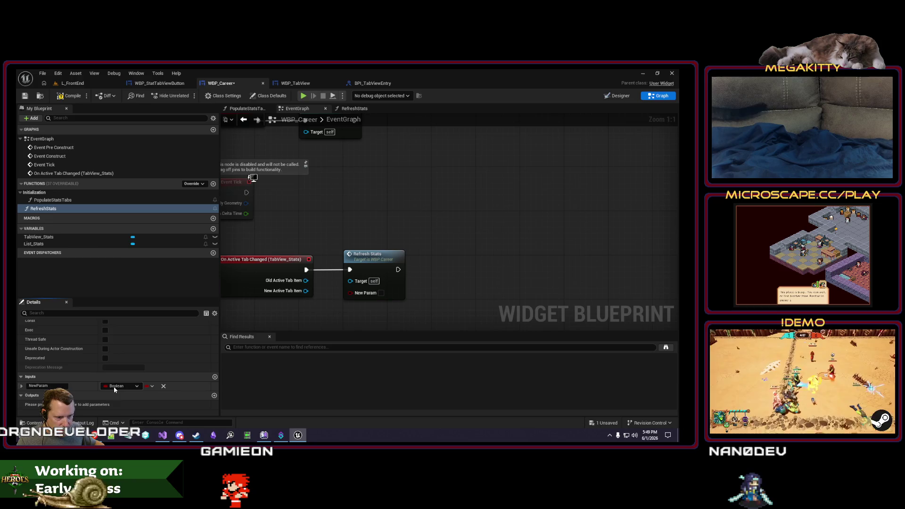
click(114, 387)
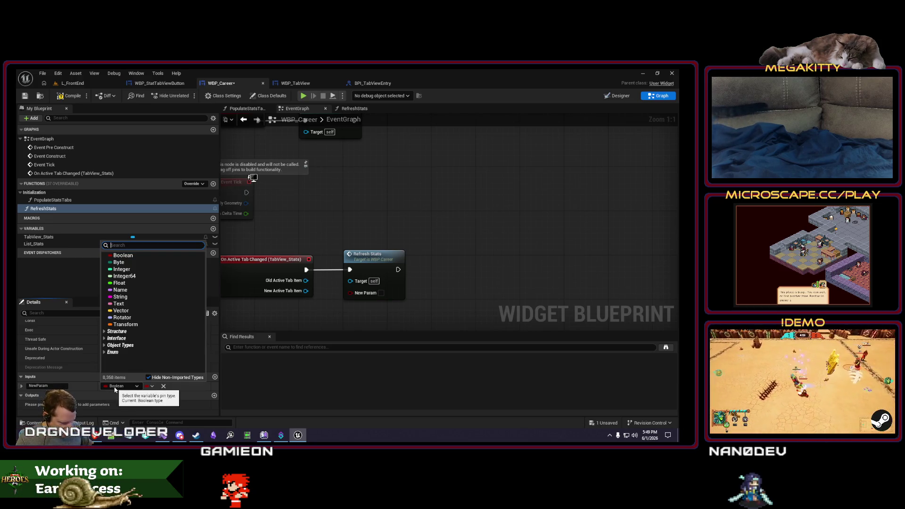
text(mhero)
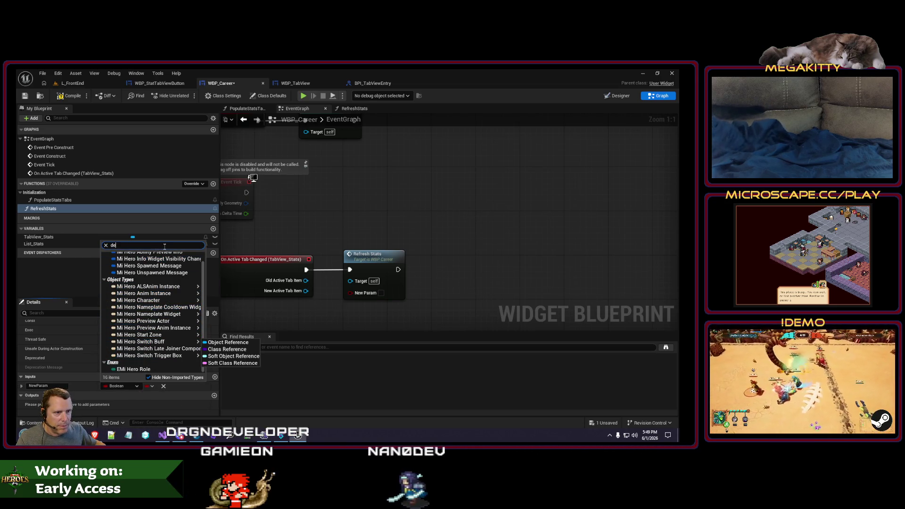
text(f)
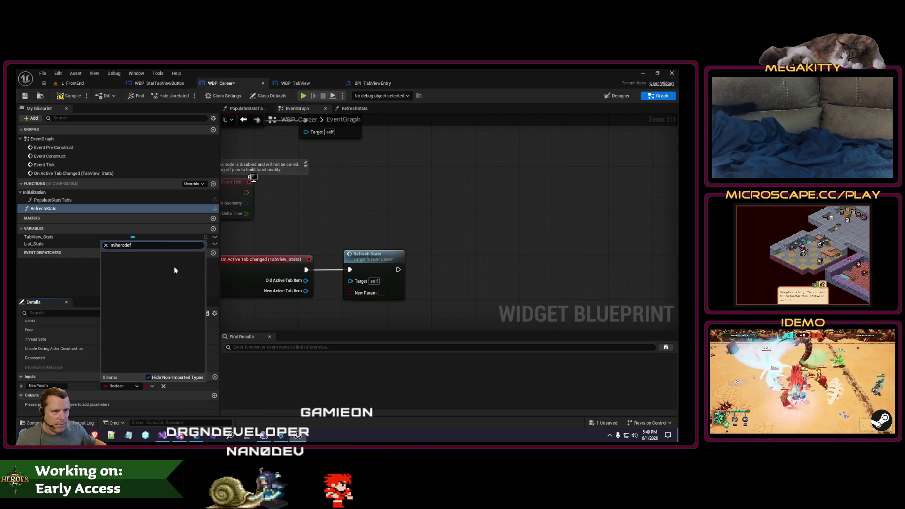
key(ctrl+a)
text(hero def)
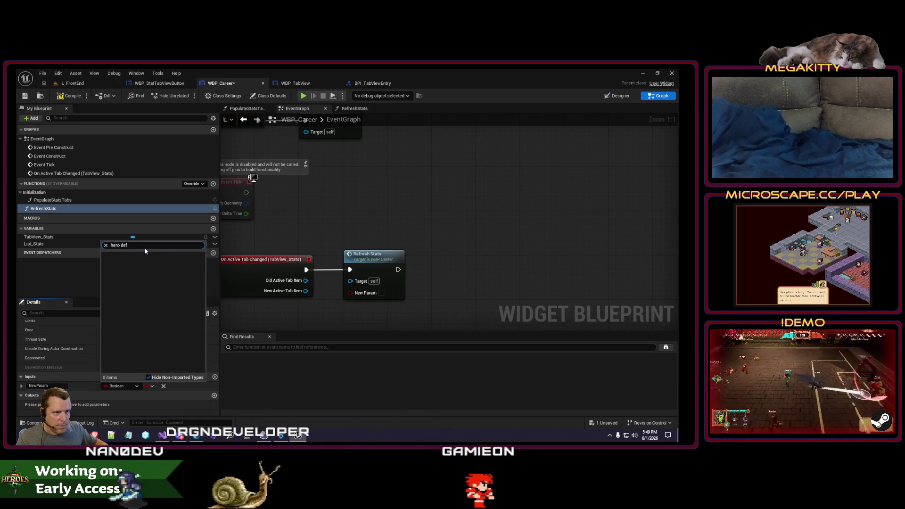
click(142, 282)
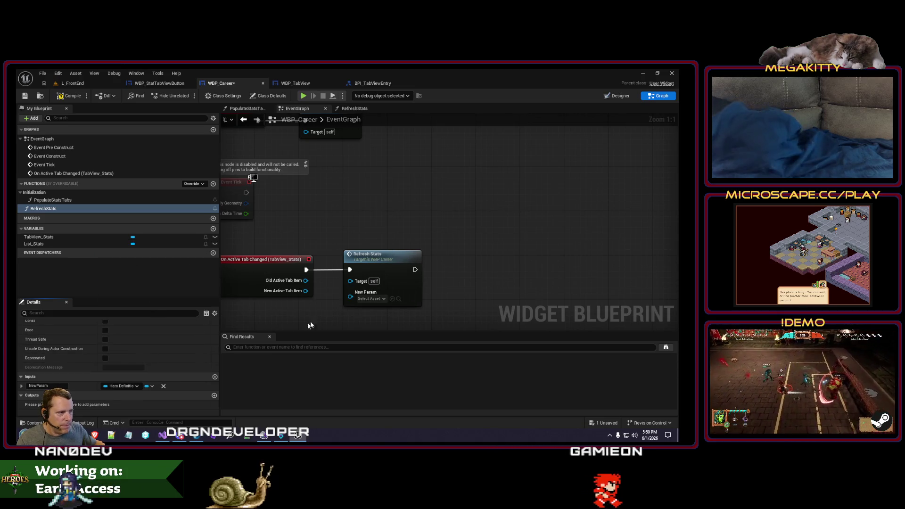
Insert a Cast To MiHeroDefinition before Refresh Stats and wire As Hero Definition into it.
drag(384, 258, 510, 257)
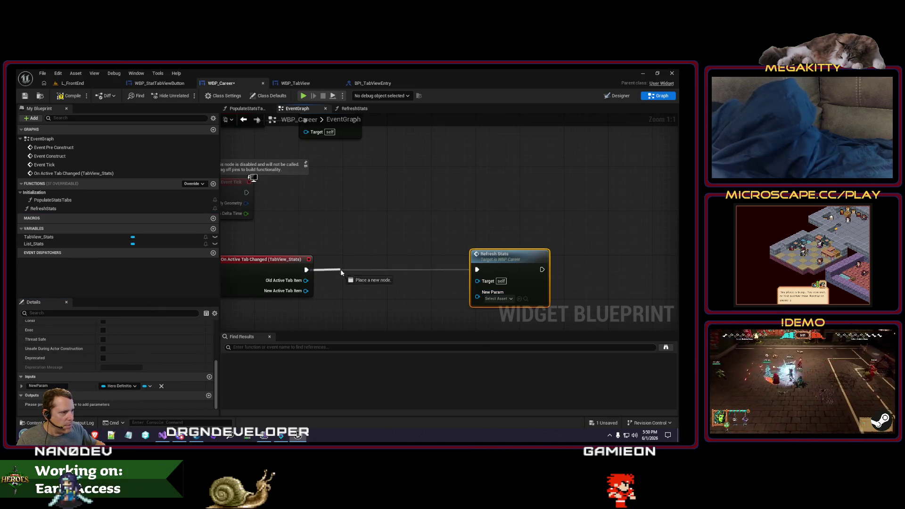
drag(341, 269, 348, 265)
text(cast to miherofe)
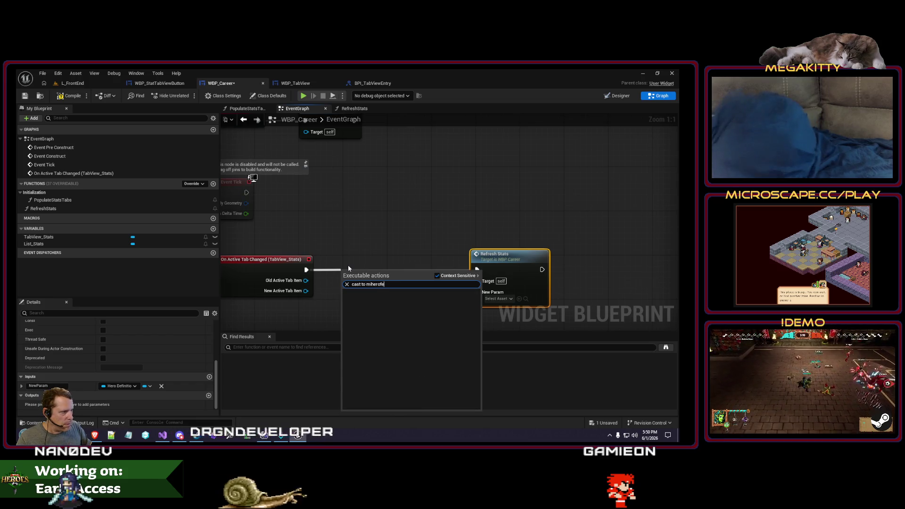
key(Return)
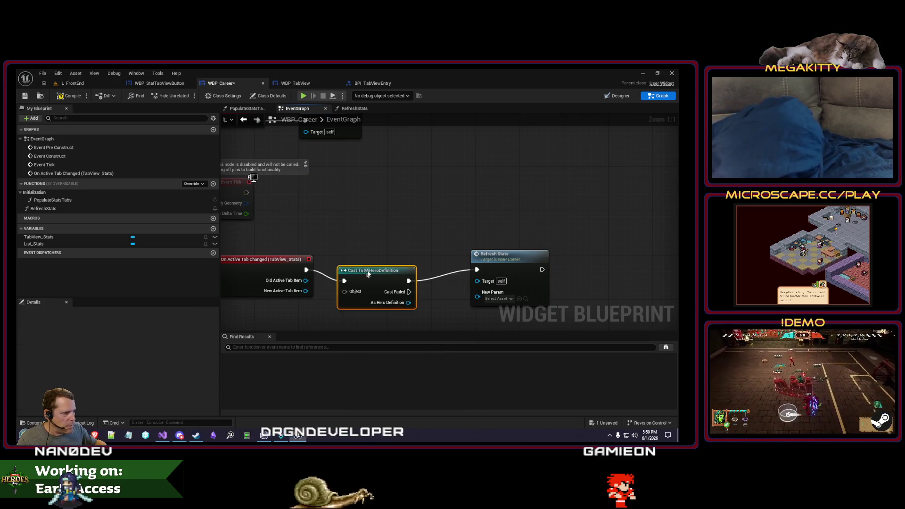
drag(366, 276, 371, 262)
drag(299, 271, 368, 283)
Delete the old Refresh Stats call, rename its input to HeroDefinition, and save WBP_Career.
click(390, 272)
key(Delete)
click(43, 209)
scroll(182, 369, down, 5)
double_click(63, 386)
text(HeroDef)
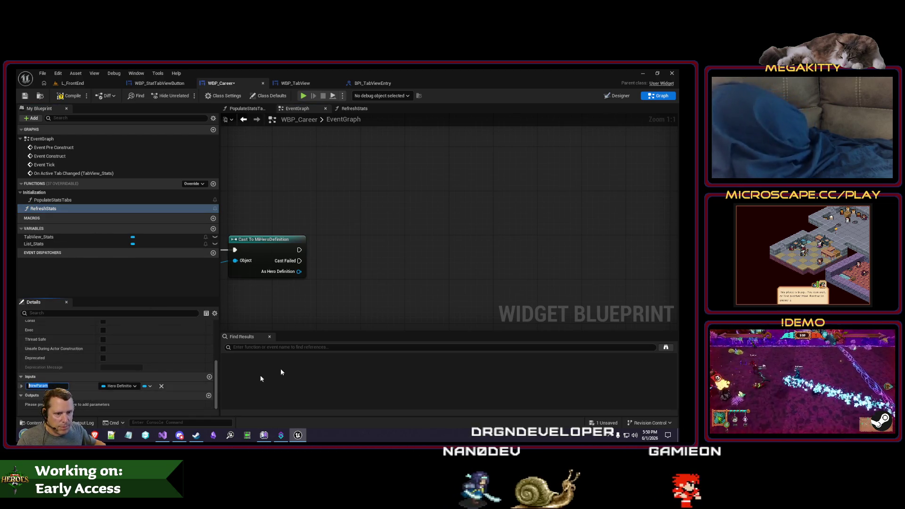
text(inition)
key(Return)
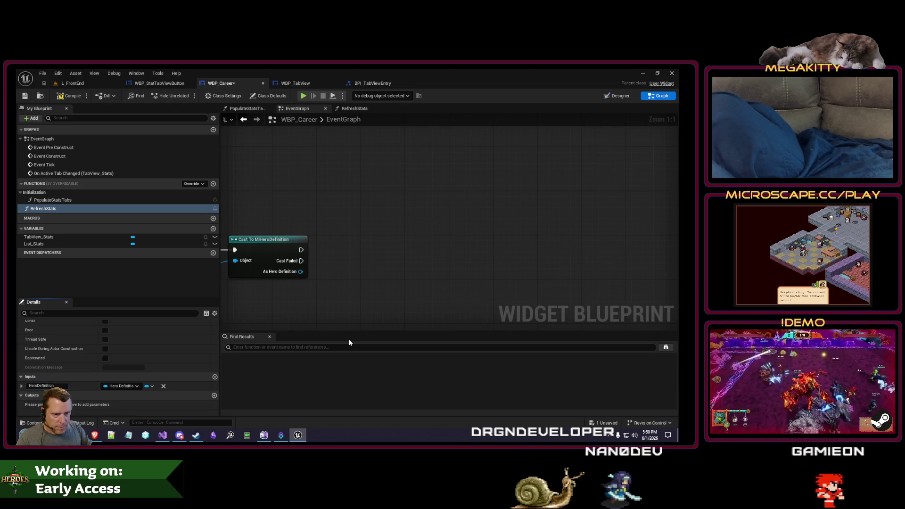
click(25, 97)
Add a new Refresh Stats call wired from the cast's As Hero Definition output.
drag(301, 272, 337, 271)
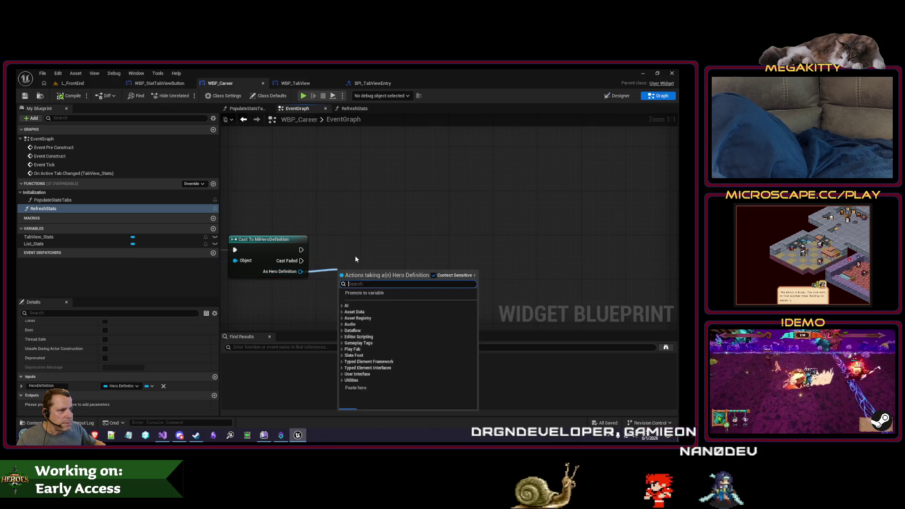
text(refresh)
key(Return)
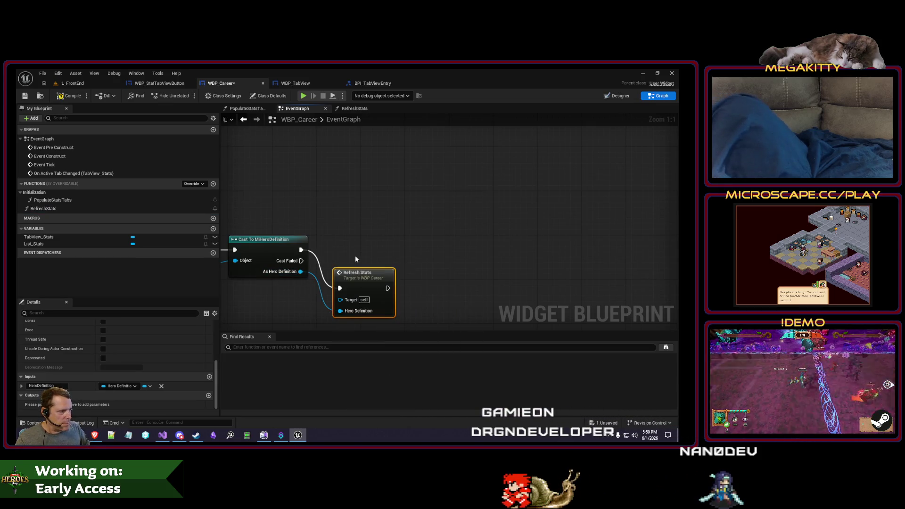
mouse_move(357, 273)
mouse_down()
mouse_move(379, 242)
mouse_move(343, 240)
mouse_up()
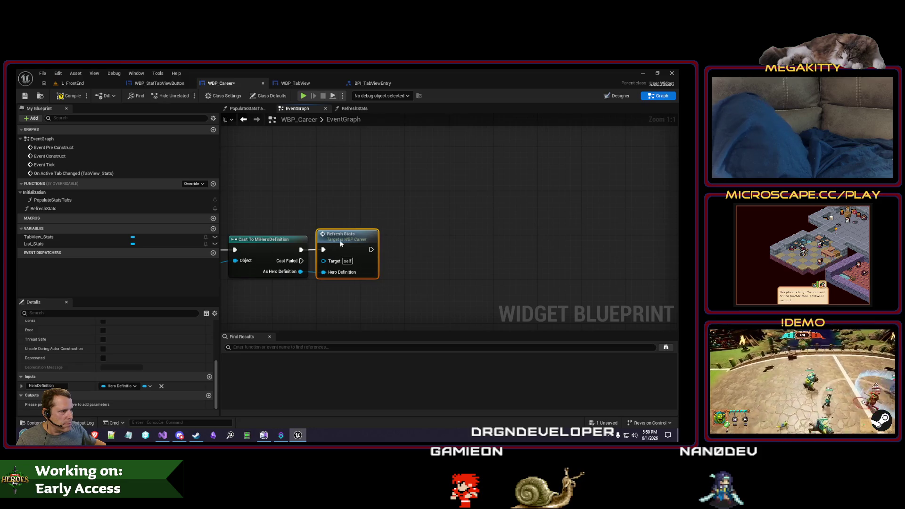
click(395, 239)
Make RefreshStats begin with Clear List Items on List Stats, then play L_FrontEnd.
double_click(361, 241)
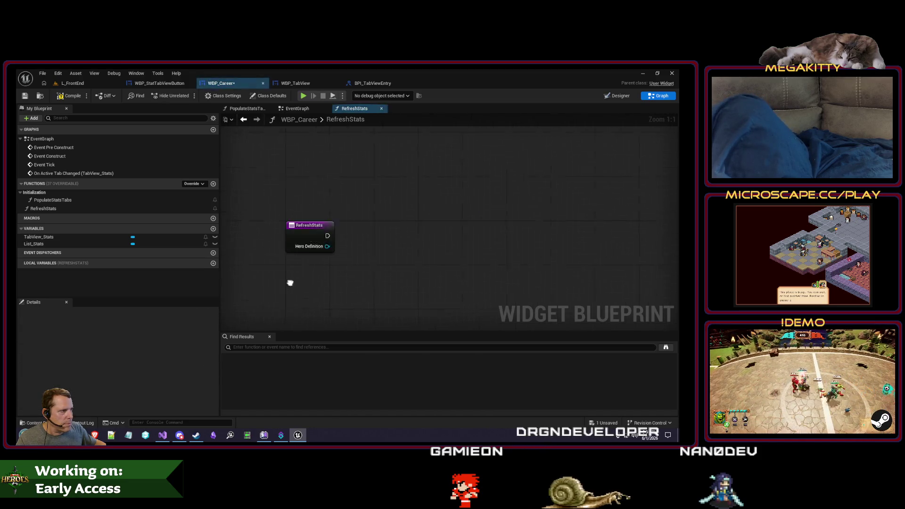
drag(37, 242, 372, 309)
drag(368, 245, 388, 240)
text(clearli)
key(Return)
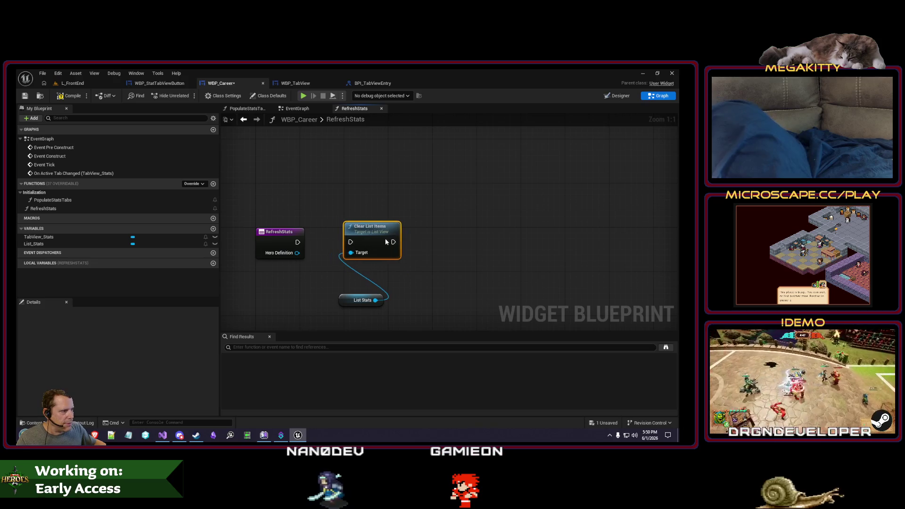
drag(350, 303, 352, 275)
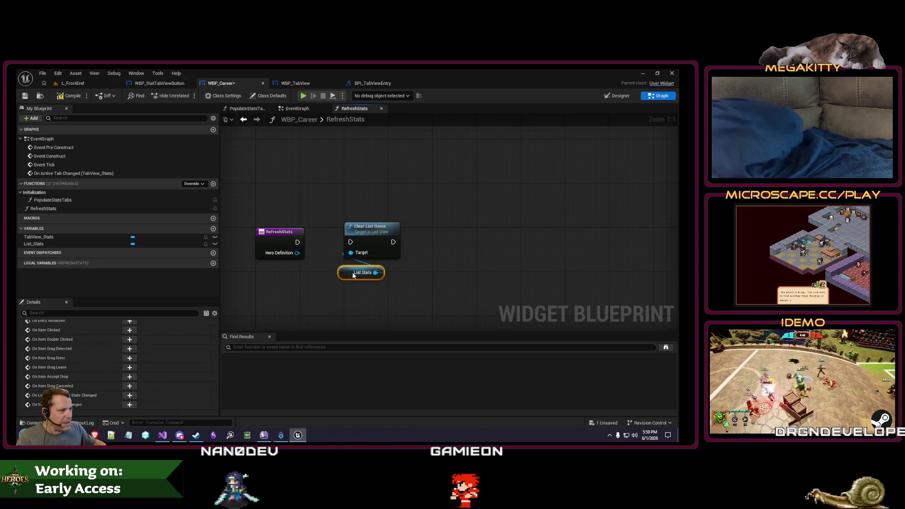
drag(350, 242, 298, 242)
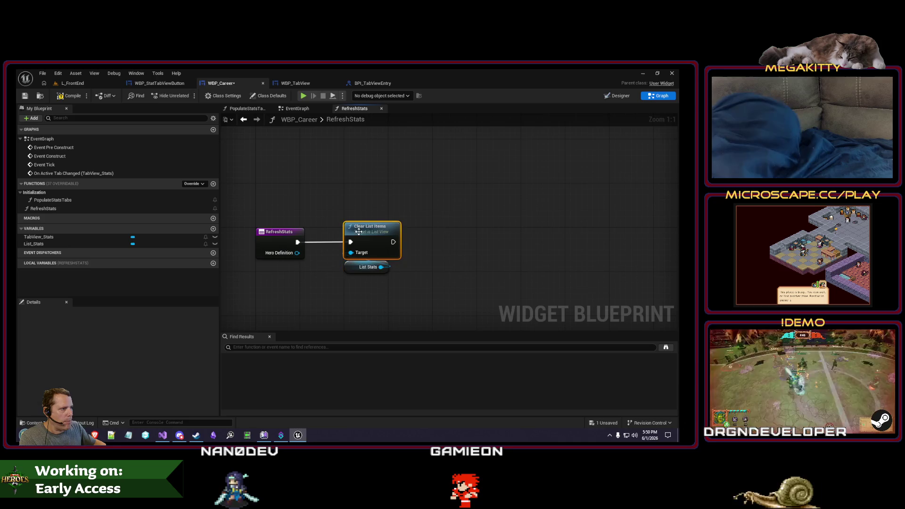
click(72, 83)
key(alt+p)
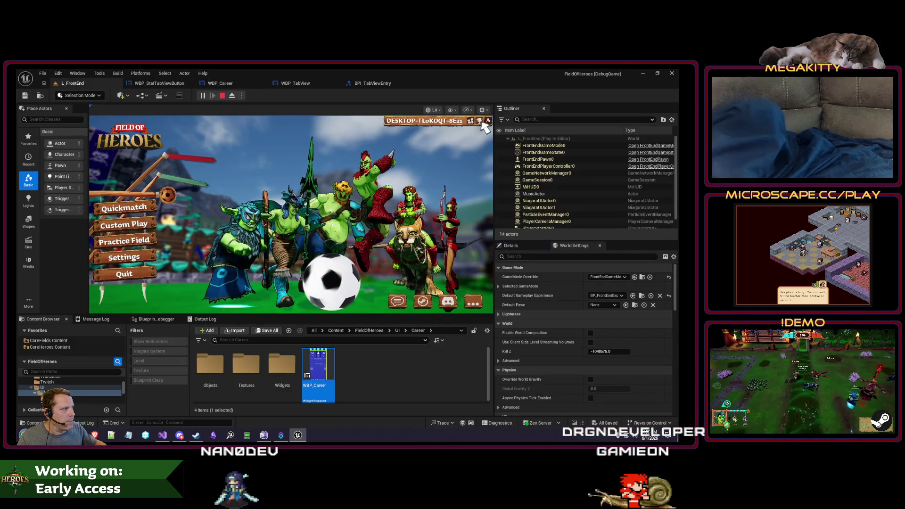
Save WBP_Career and run a brief play test of L_FrontEnd.
key(Escape)
click(180, 84)
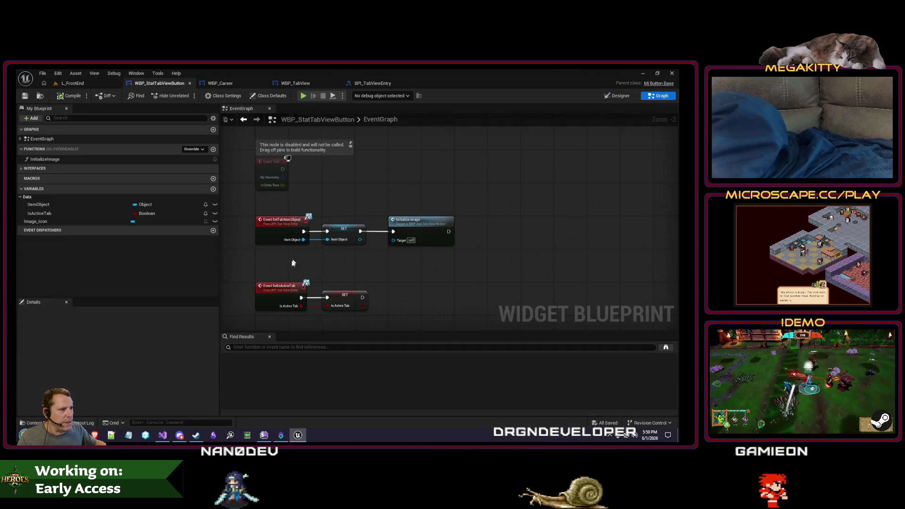
click(220, 84)
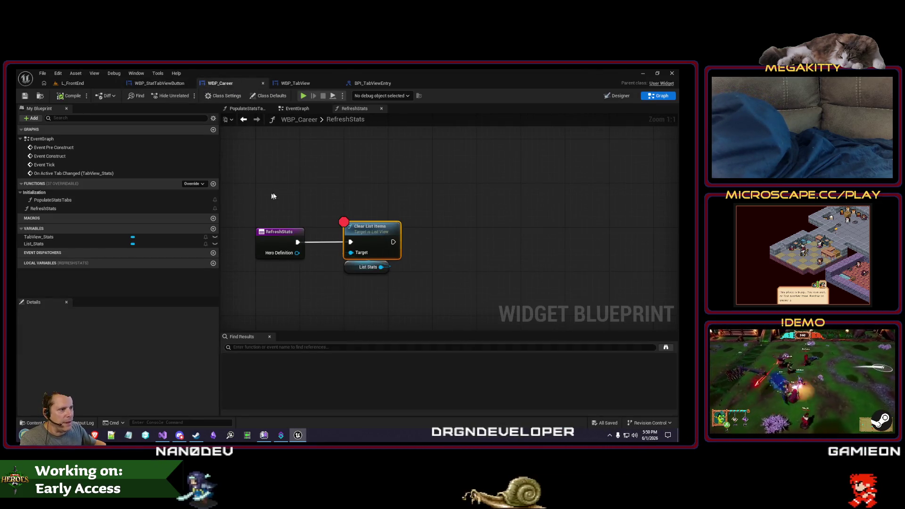
click(293, 109)
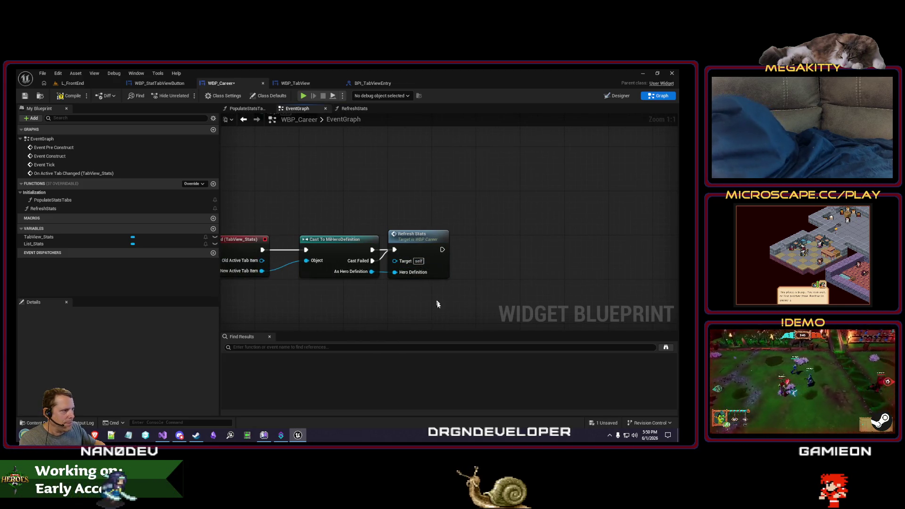
click(28, 96)
click(91, 85)
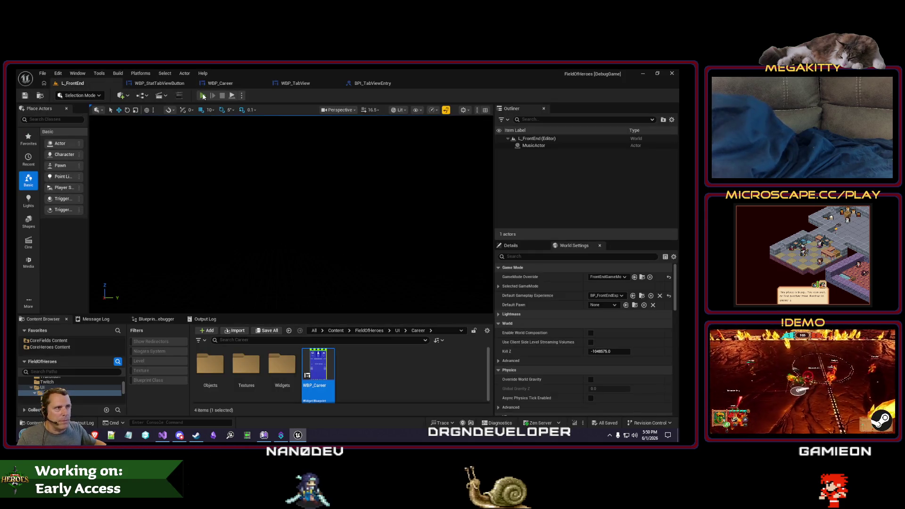
click(204, 96)
key(Escape)
Play to the tab-change breakpoint and step through the cast into RefreshStats' Clear List Items.
click(172, 85)
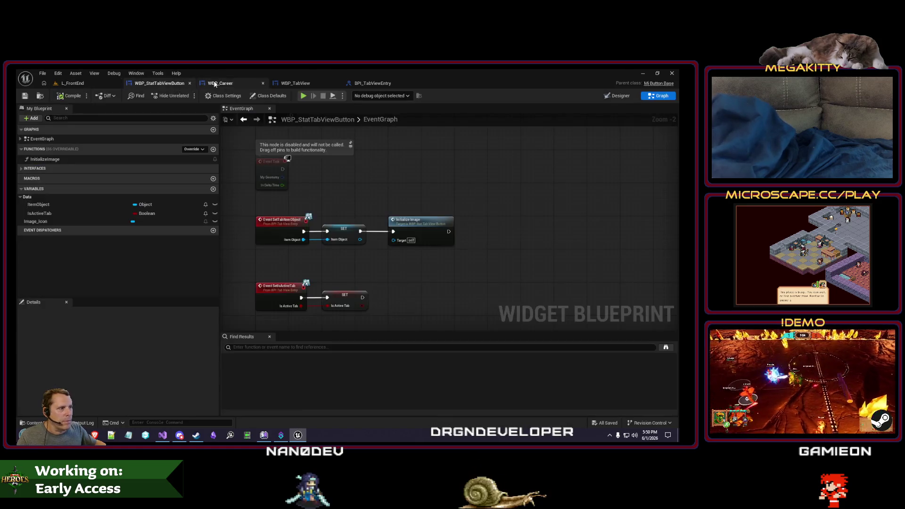
click(237, 83)
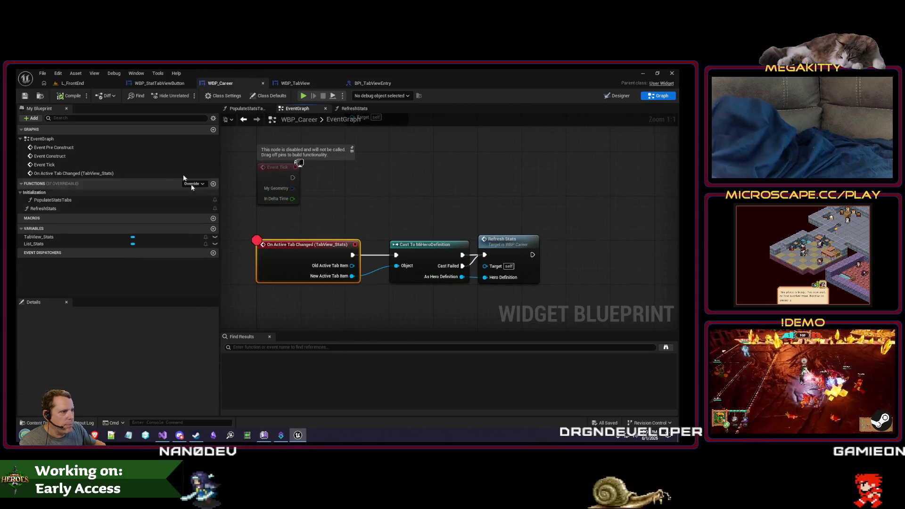
click(69, 84)
click(203, 95)
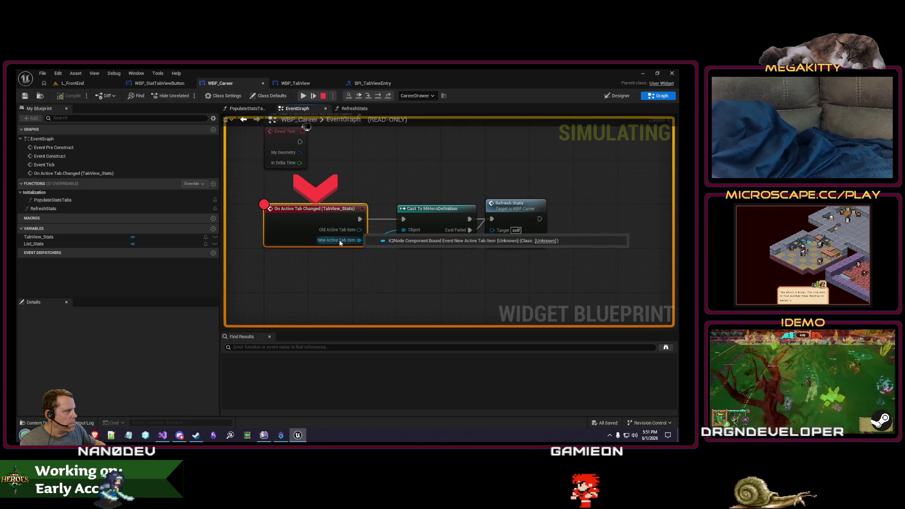
key(F10)
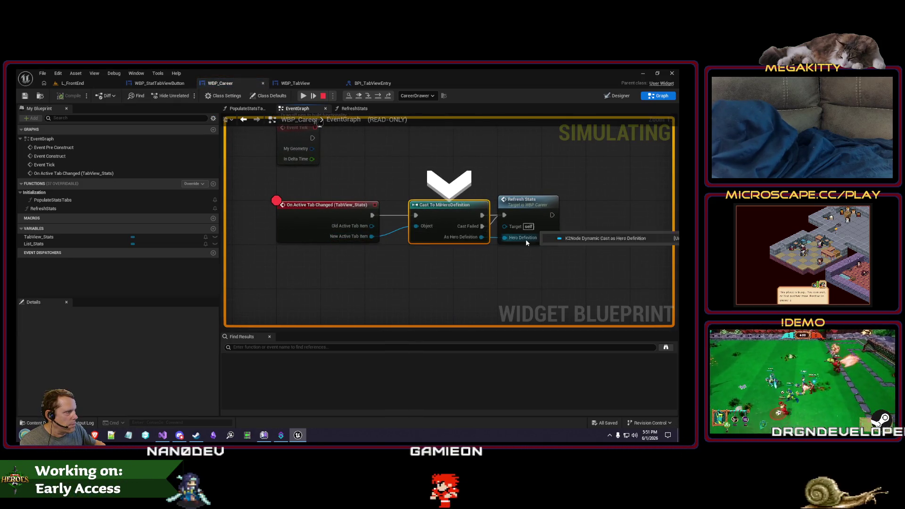
key(F10)
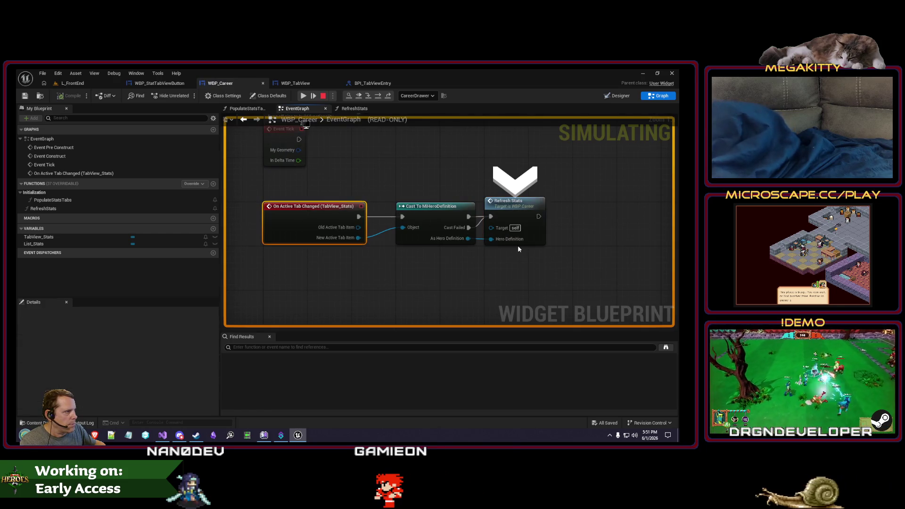
key(F11)
key(F10)
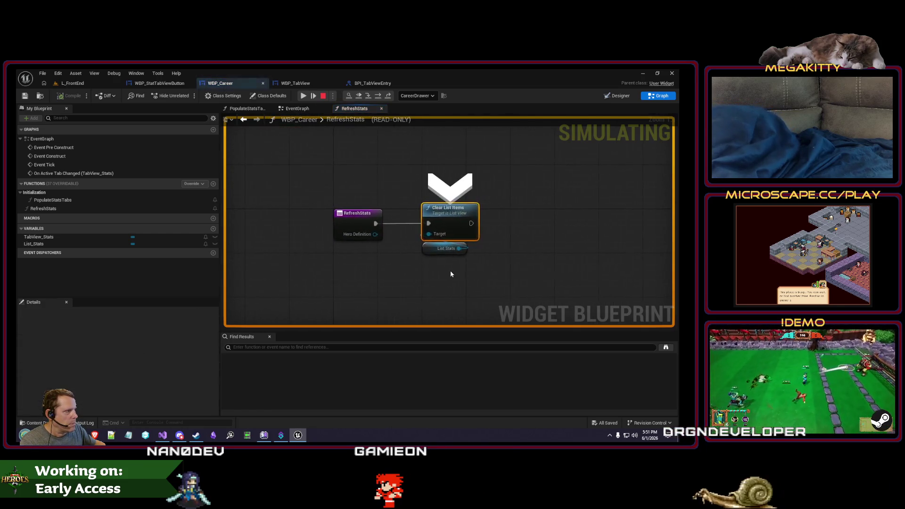
Resume the game, stop play, and remove the breakpoint on Clear List Items.
click(304, 95)
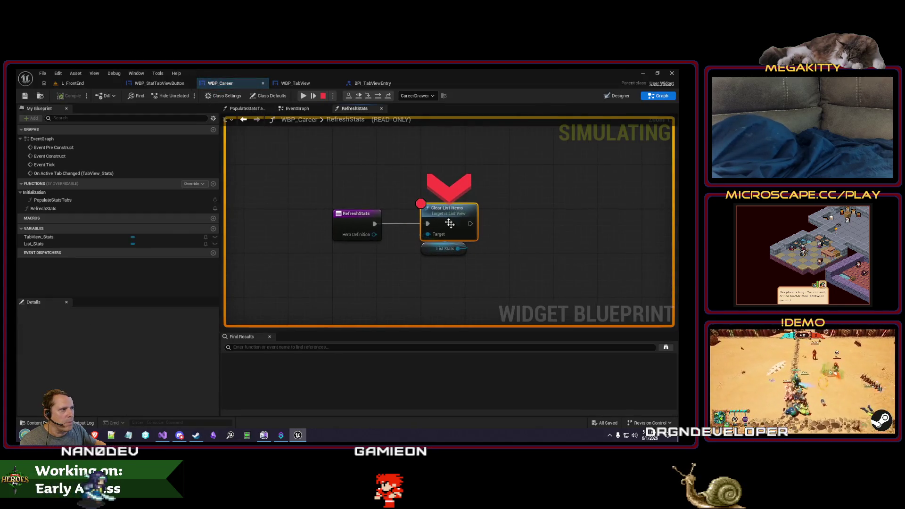
click(322, 95)
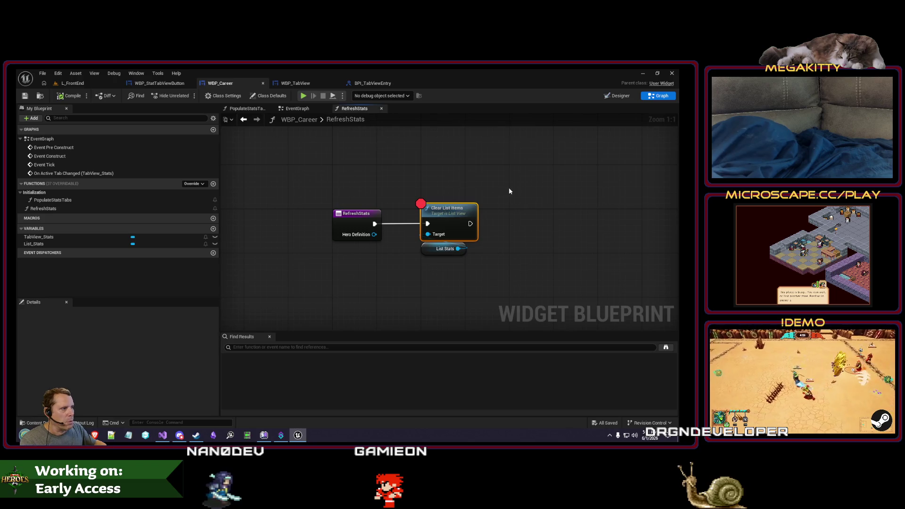
key(F9)
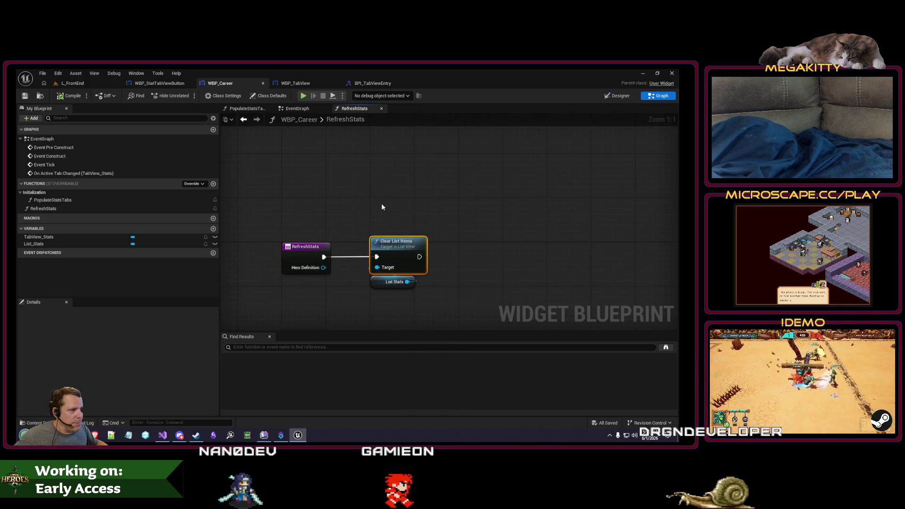
Review the WBP_TabView, BPI_TabViewEntry and WBP_Career blueprints.
click(305, 84)
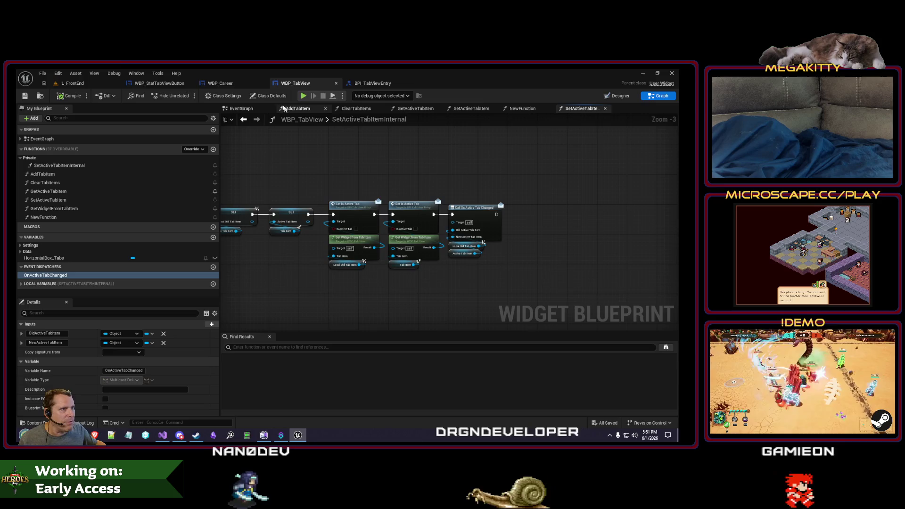
click(376, 84)
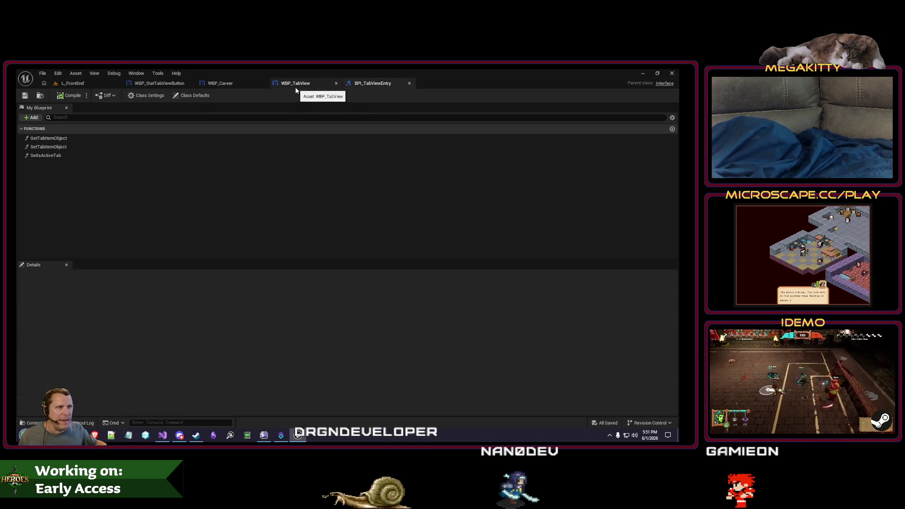
click(225, 84)
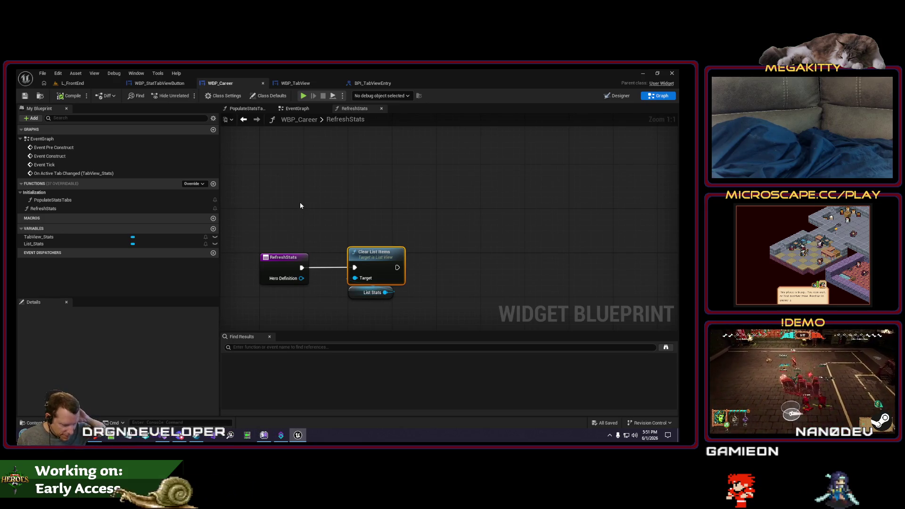
click(295, 84)
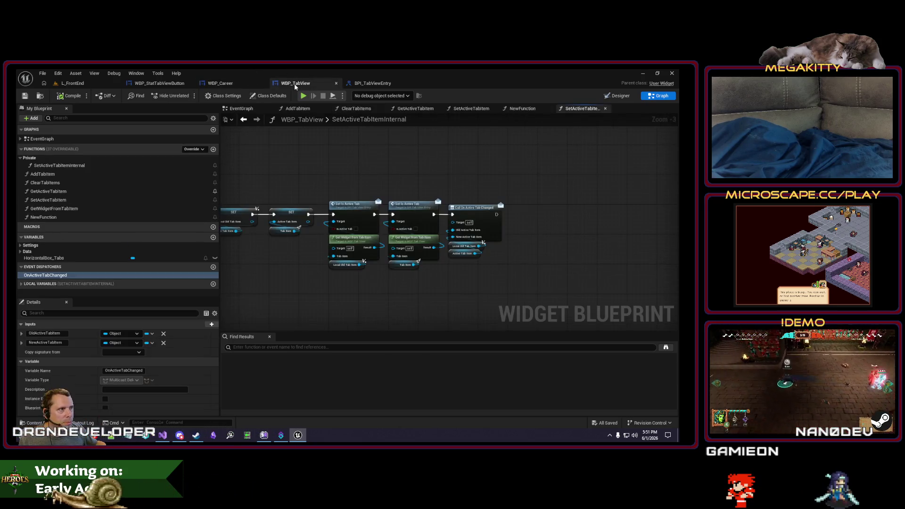
In WBP_StatTabViewButton, inspect the IsActiveTab variable and add a new function.
click(186, 85)
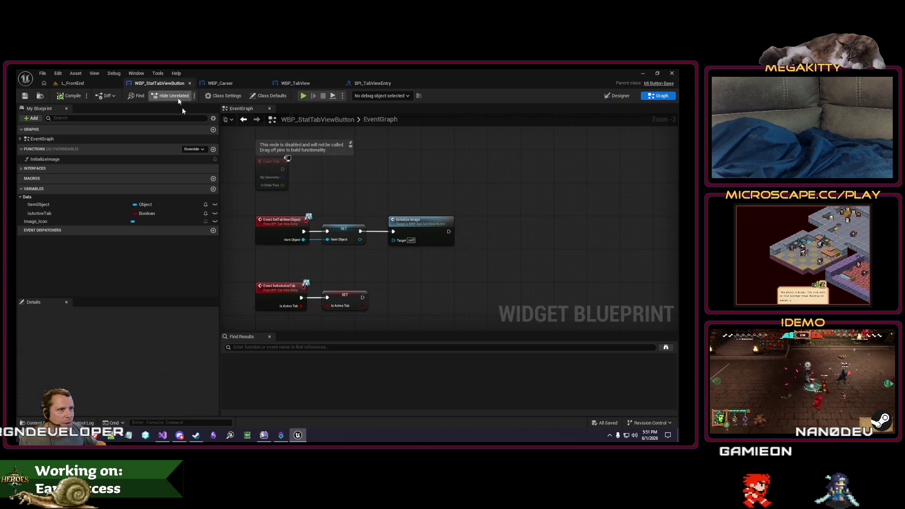
click(70, 214)
scroll(182, 386, down, 10)
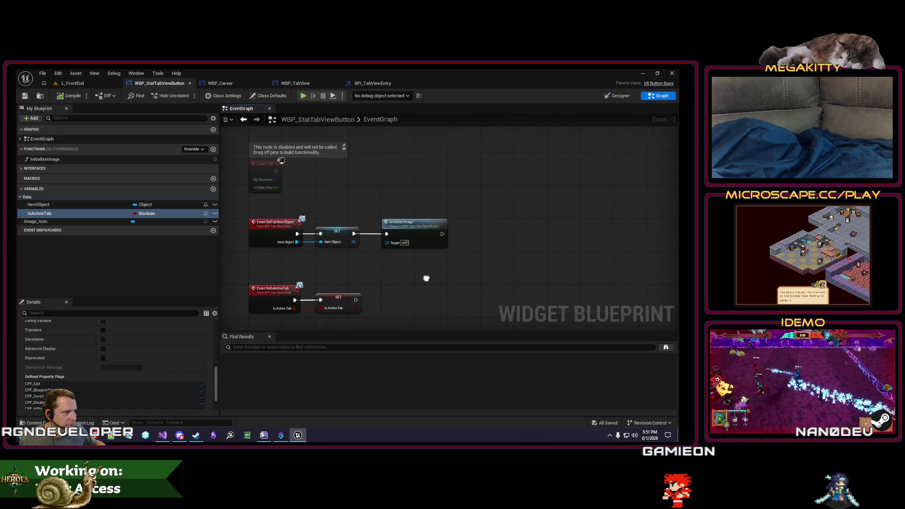
drag(449, 307, 419, 288)
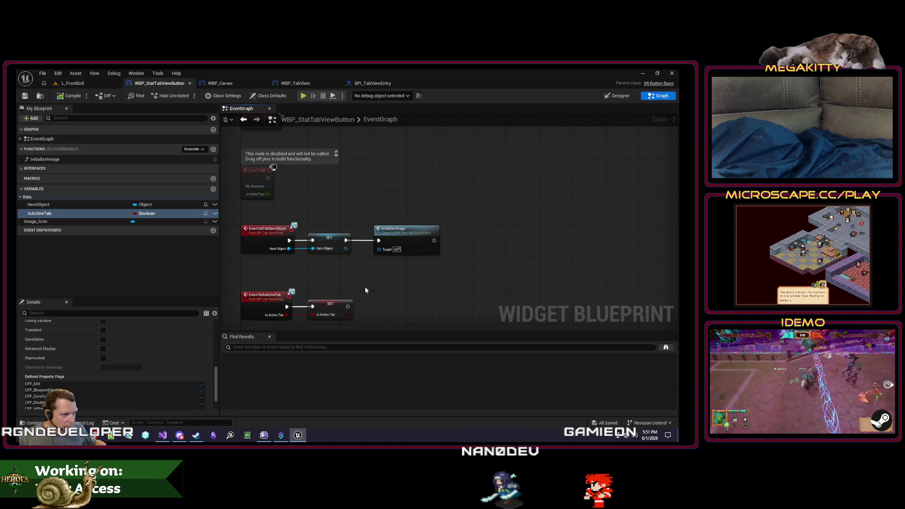
drag(365, 287, 363, 262)
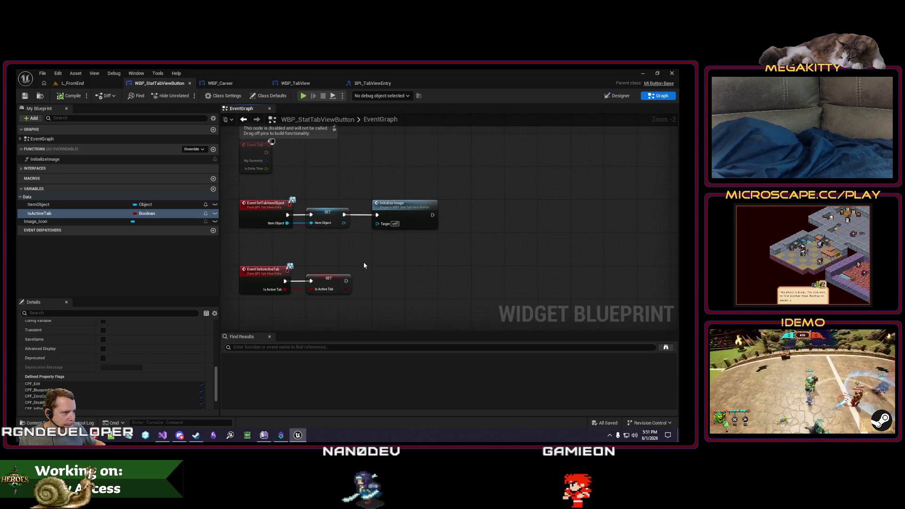
click(213, 149)
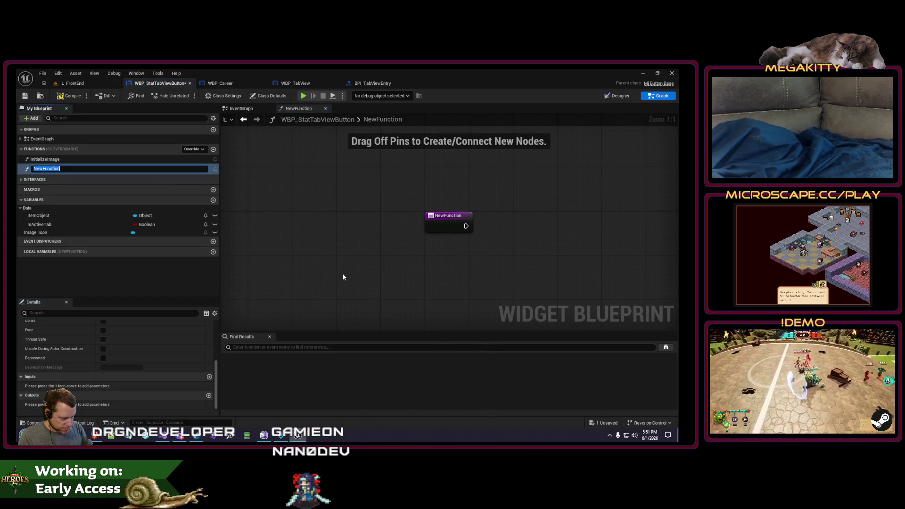
Keep the name NewFunction and return to the button's event graph.
key(Return)
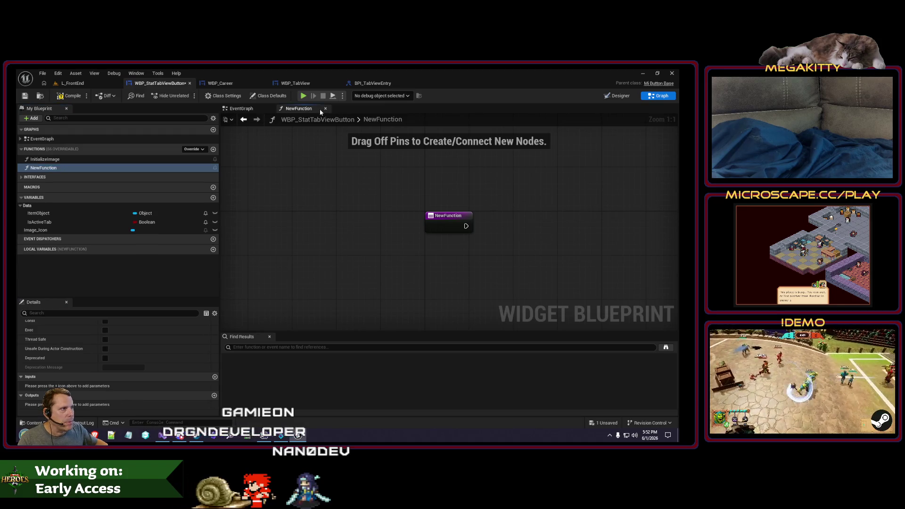
click(325, 109)
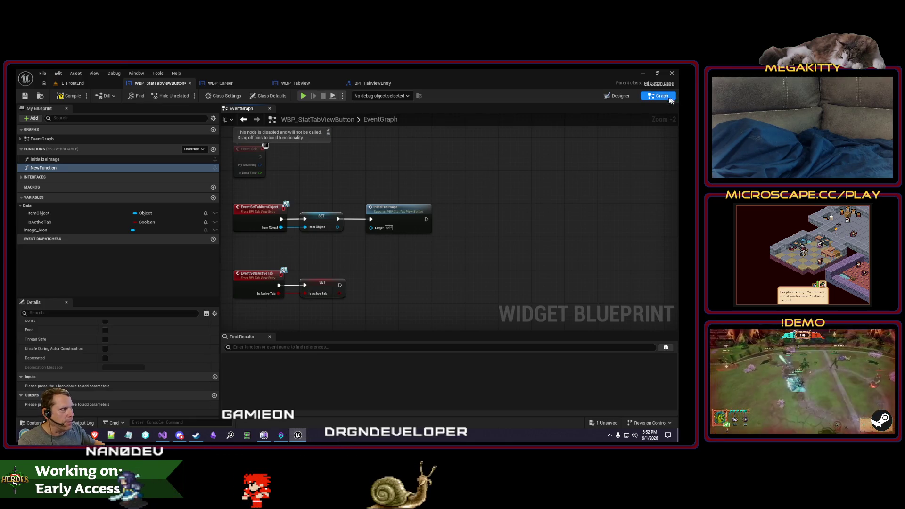
click(620, 96)
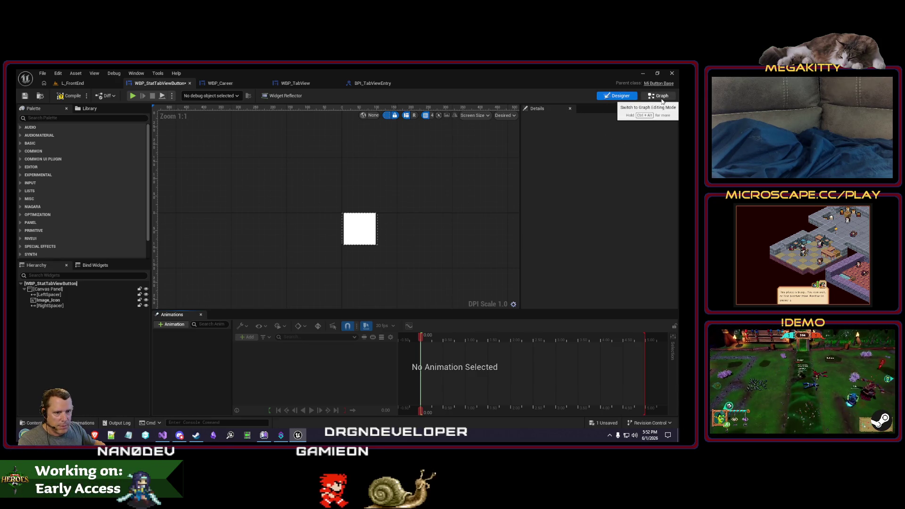
click(660, 96)
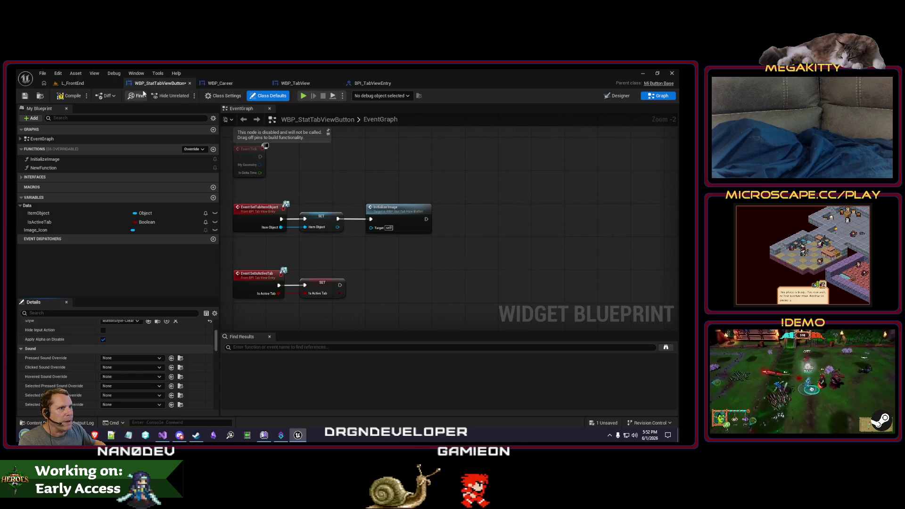
drag(359, 167, 362, 180)
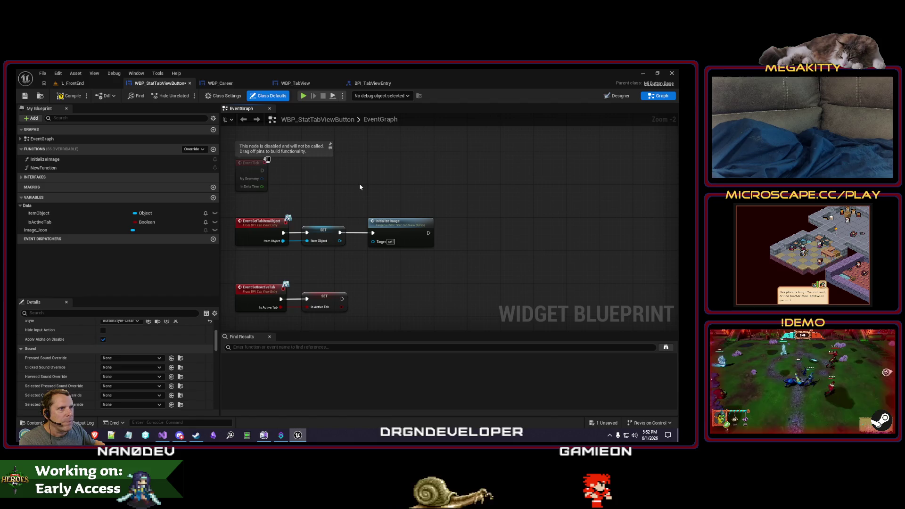
drag(359, 187, 370, 149)
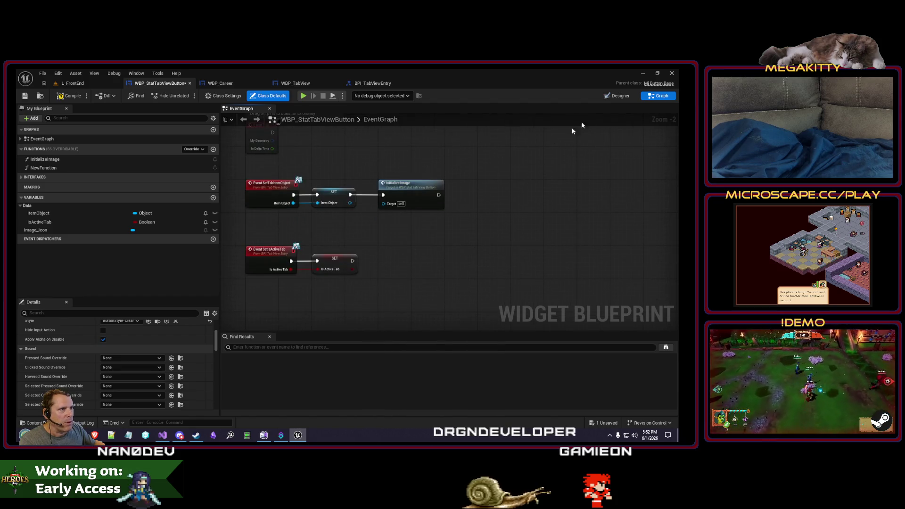
click(631, 97)
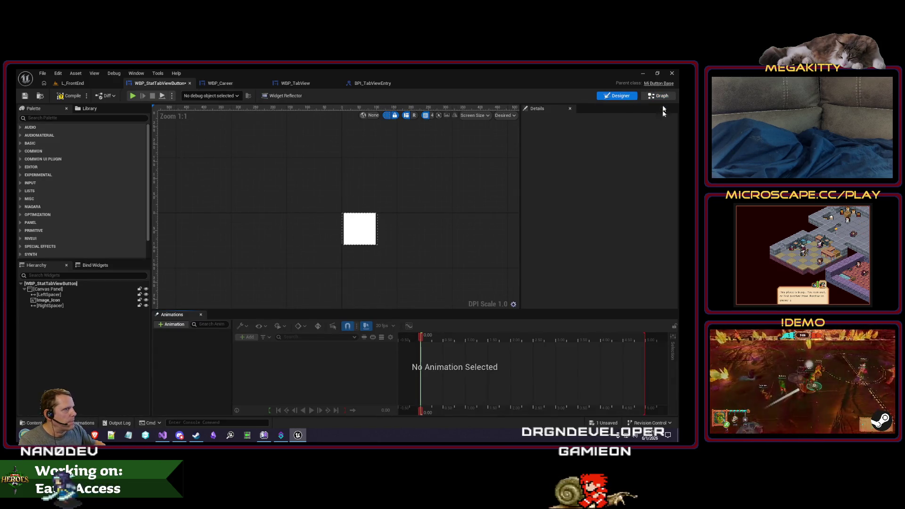
click(660, 96)
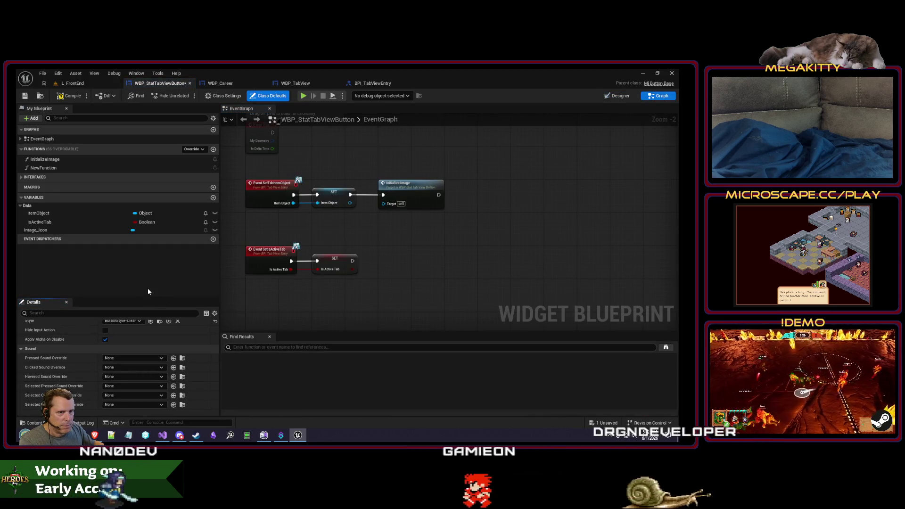
drag(246, 319, 263, 270)
Add Event On Clicked wired to a Print String, then play L_FrontEnd.
right_click(267, 274)
text(event on clicked)
key(Return)
drag(261, 278, 326, 267)
text(p)
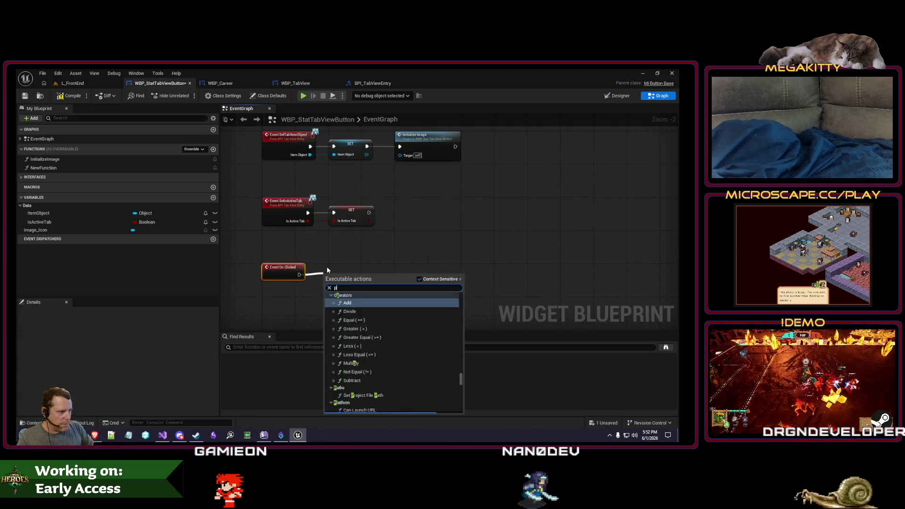
text(rint)
key(Return)
click(73, 84)
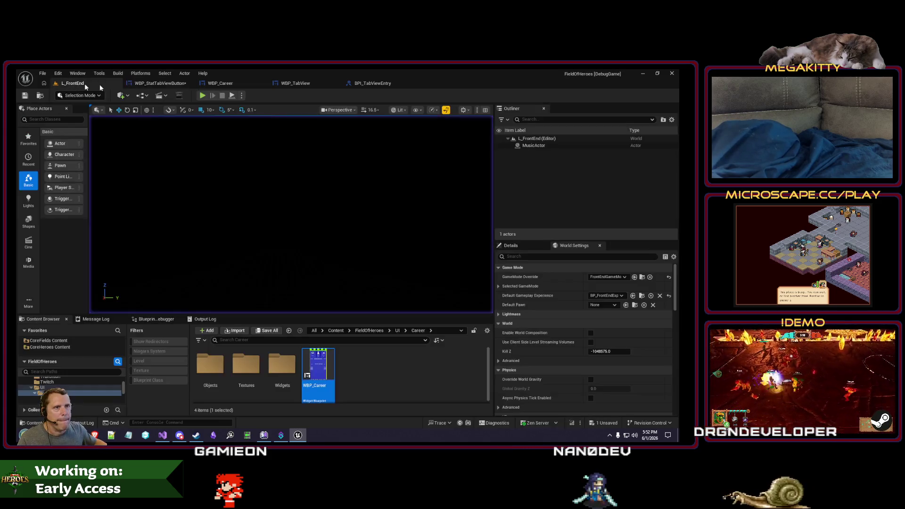
click(202, 96)
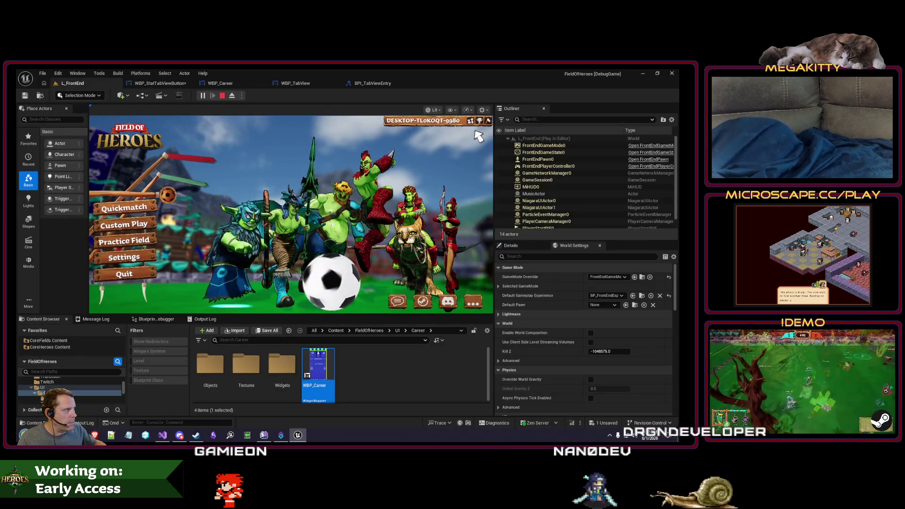
Open the career stats panel in game, stop play, and delete the Print String node.
click(479, 121)
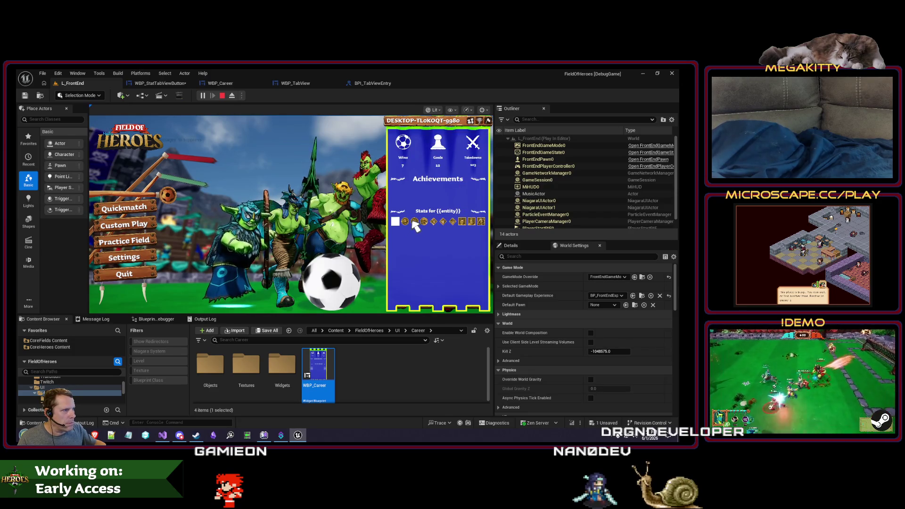
key(Escape)
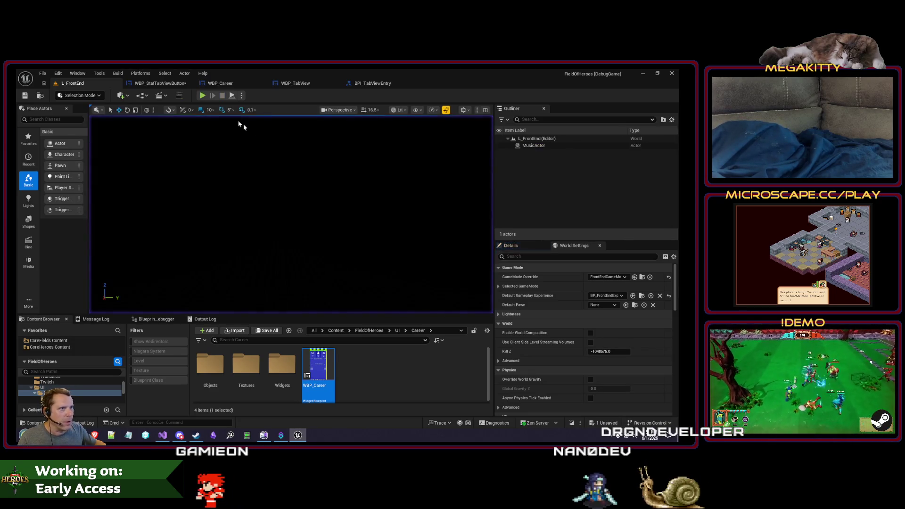
click(165, 84)
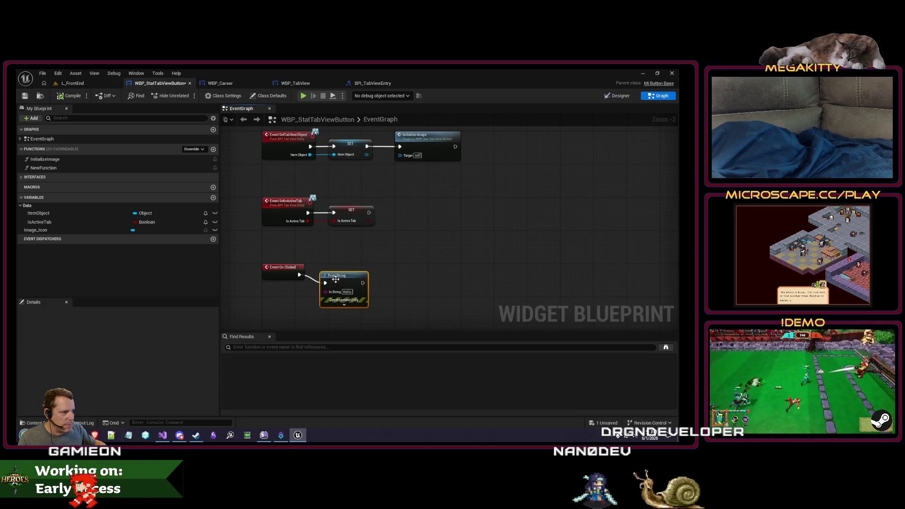
key(Delete)
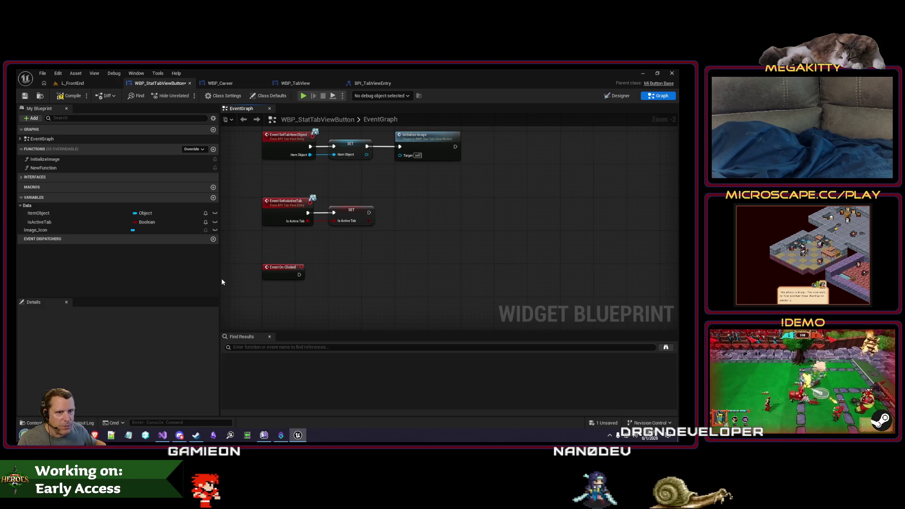
Add an OnTabClicked dispatcher, delete NewFunction, and call OnTabClicked from On Clicked.
click(213, 239)
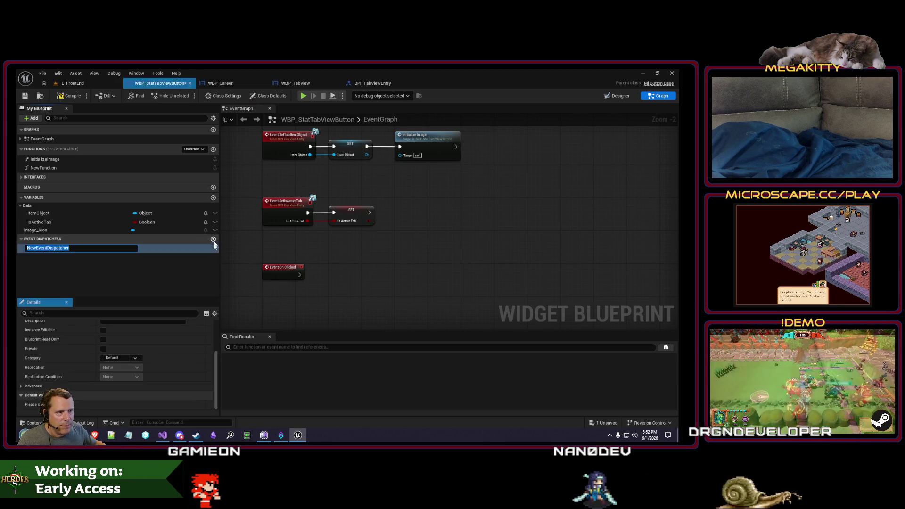
text(On)
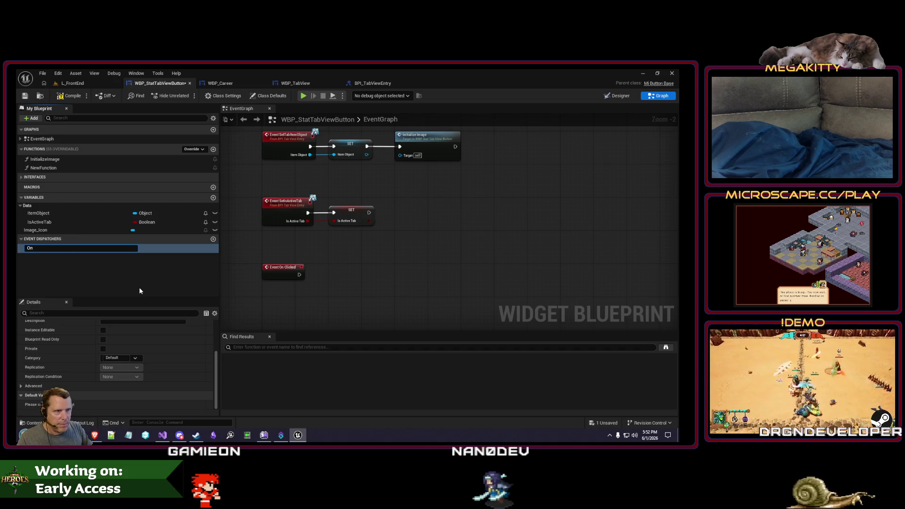
text(TabClicked)
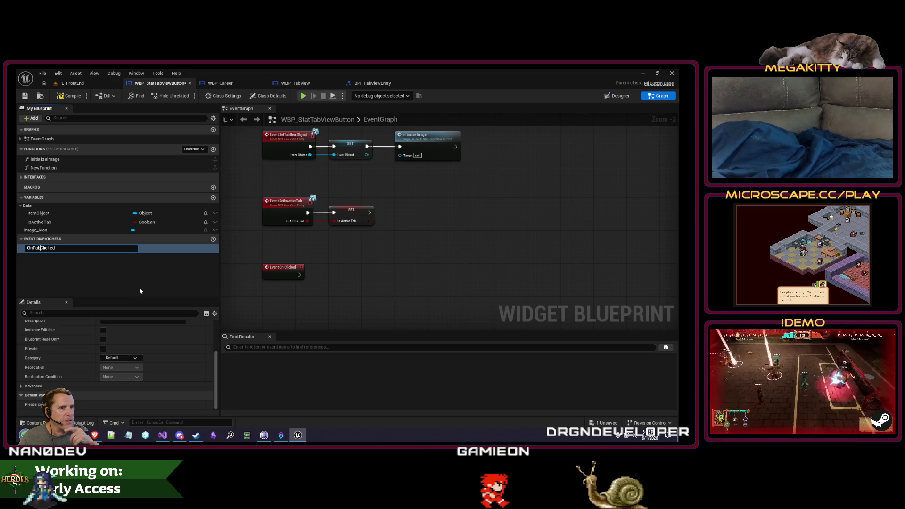
key(Return)
click(75, 168)
key(Delete)
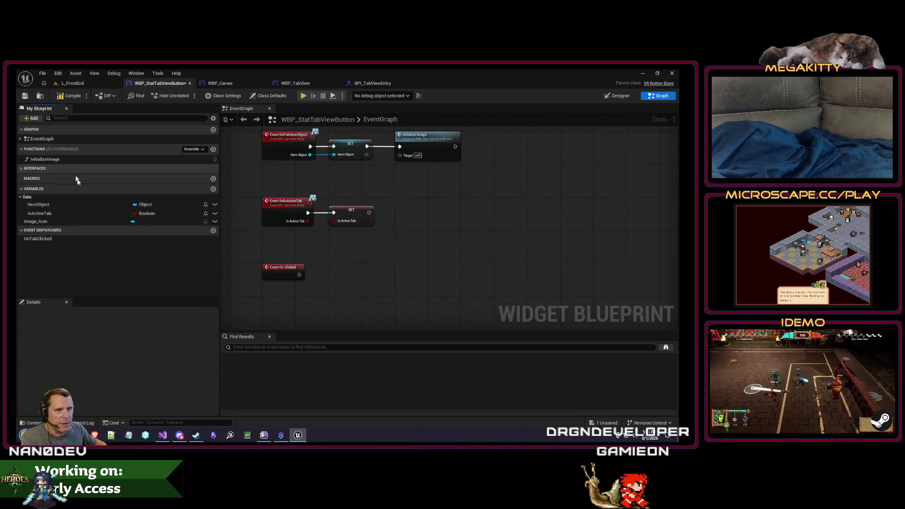
click(50, 239)
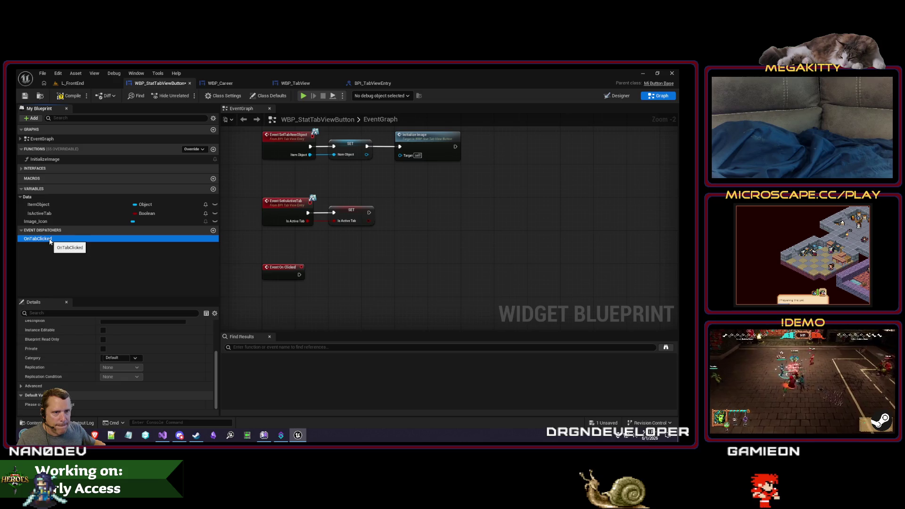
drag(338, 271, 351, 272)
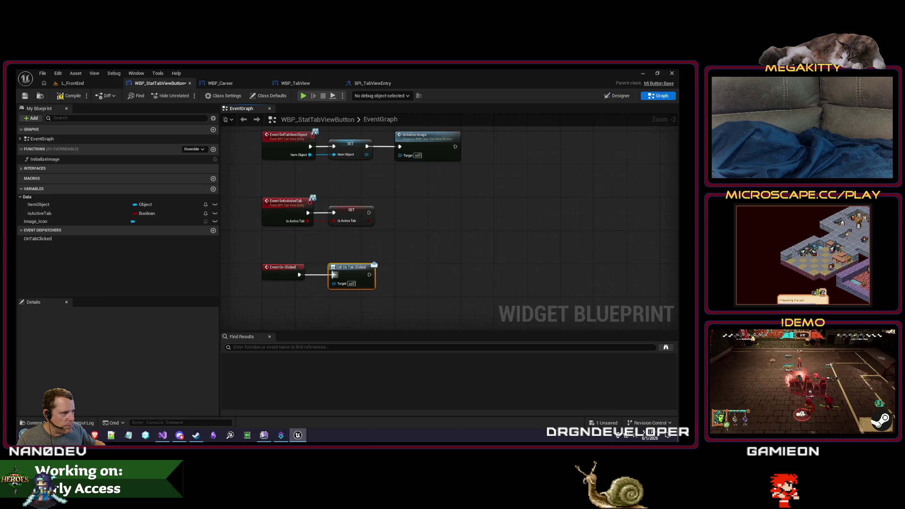
Give OnTabClicked a TabItem input of Object reference type.
click(93, 238)
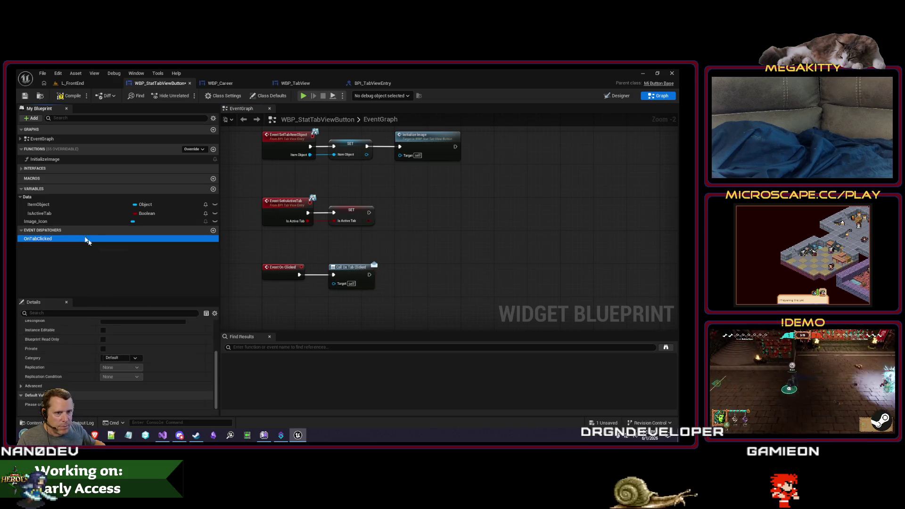
scroll(154, 359, down, 3)
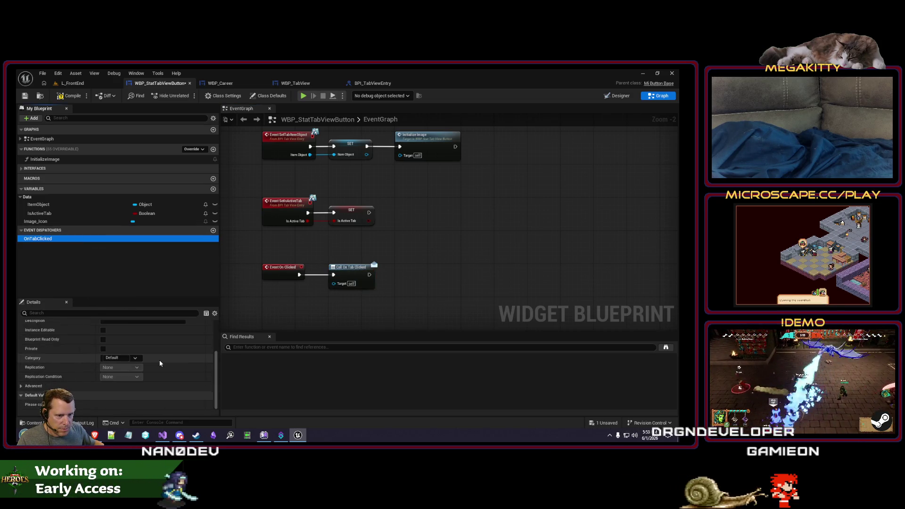
scroll(193, 346, up, 3)
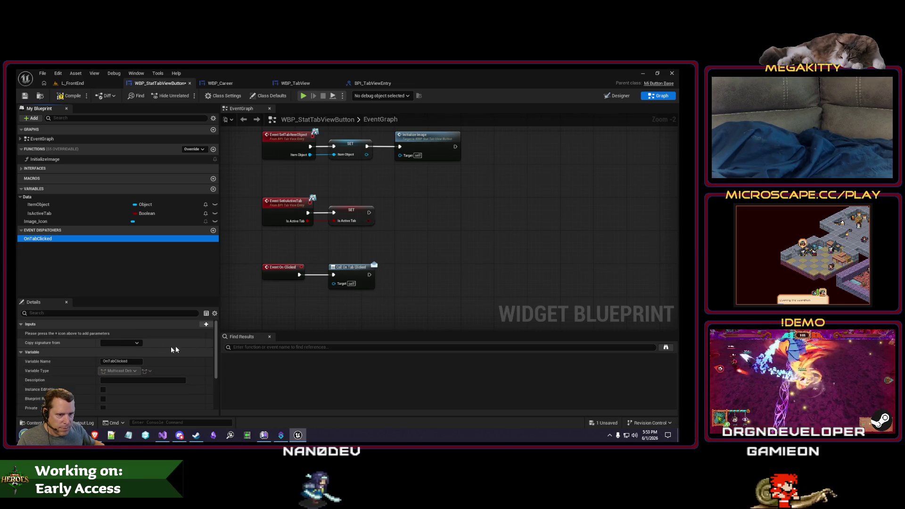
click(206, 324)
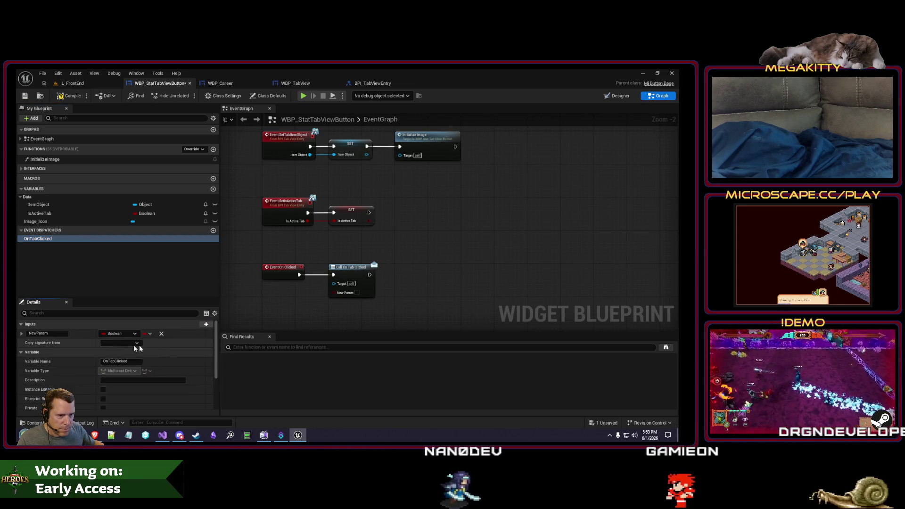
click(57, 333)
text(TabItem)
key(Return)
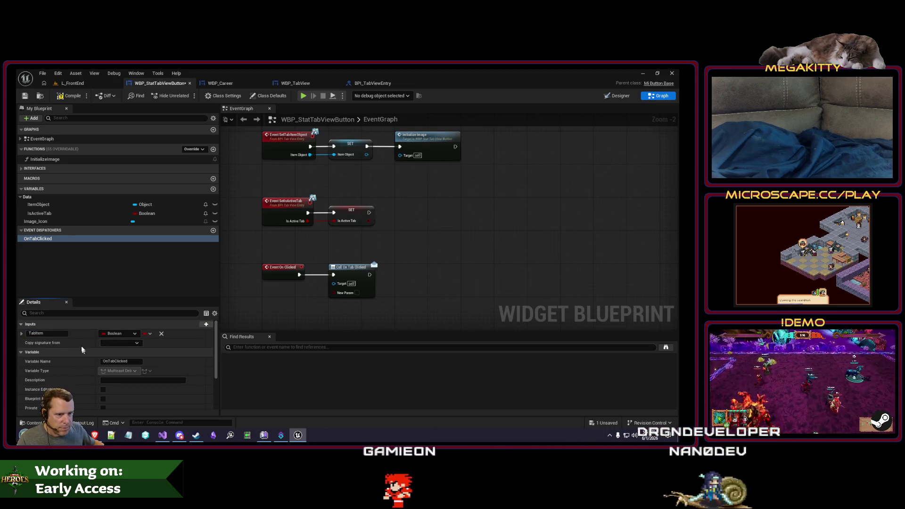
click(119, 333)
text(object)
mouse_move(156, 279)
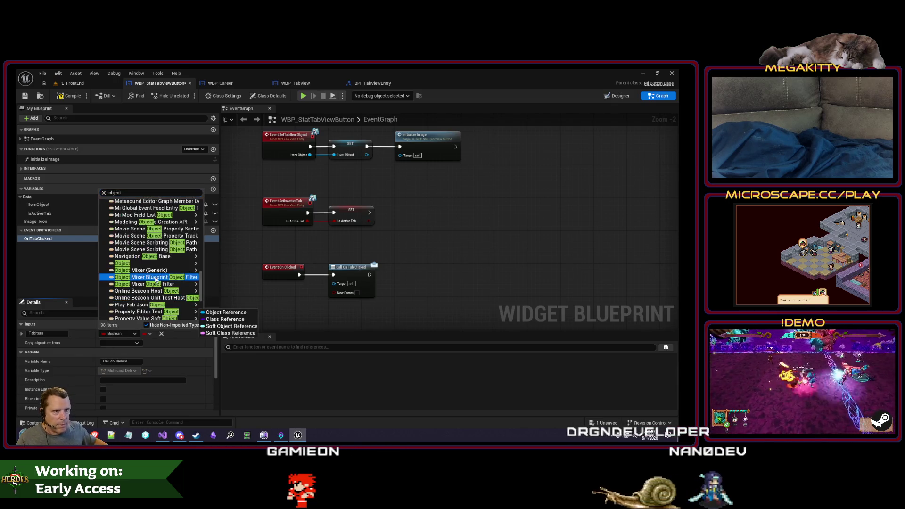
click(226, 265)
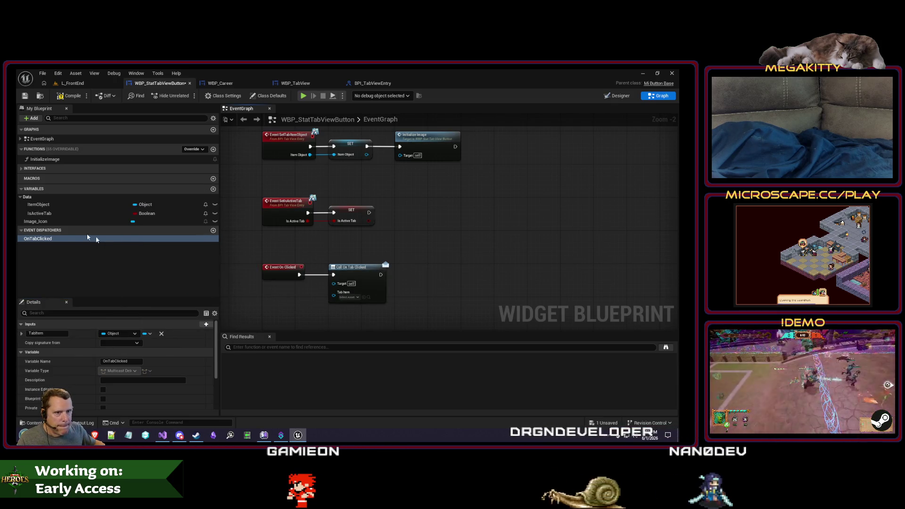
Feed an ItemObject getter into the call, then compile and save the button blueprint.
drag(38, 204, 331, 317)
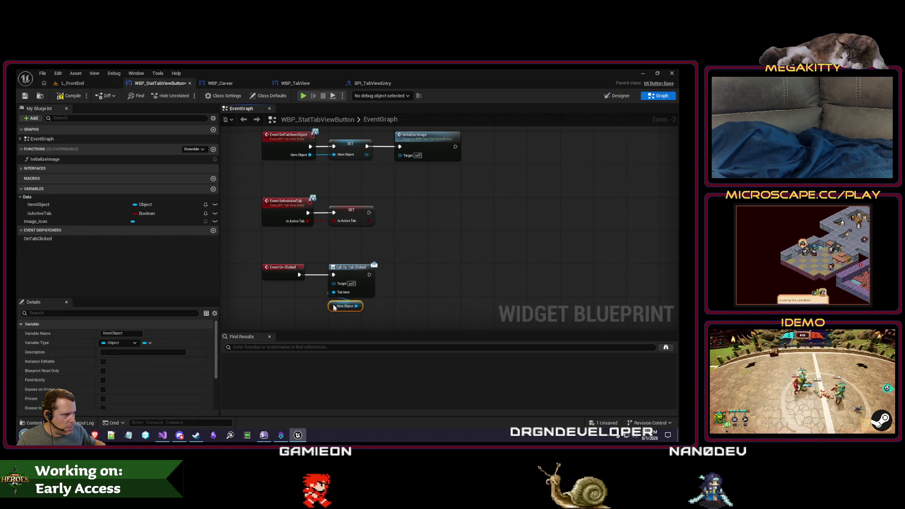
click(76, 96)
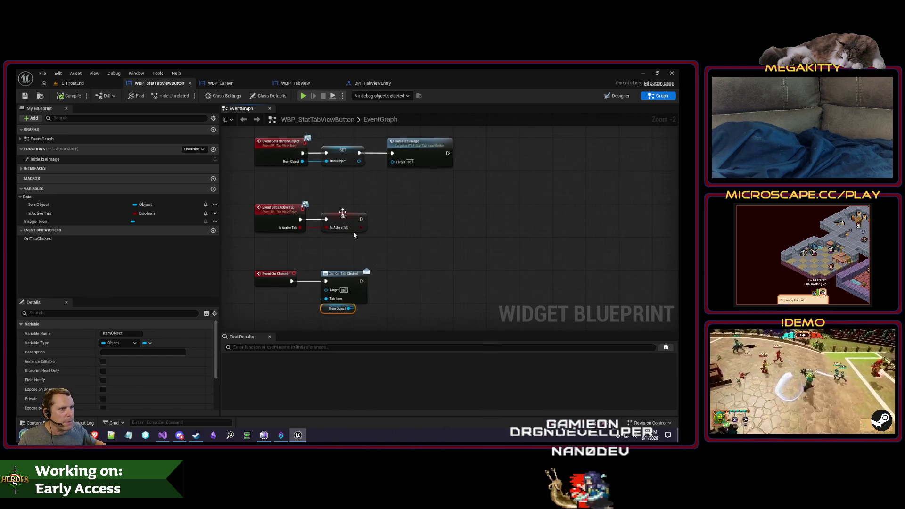
click(297, 84)
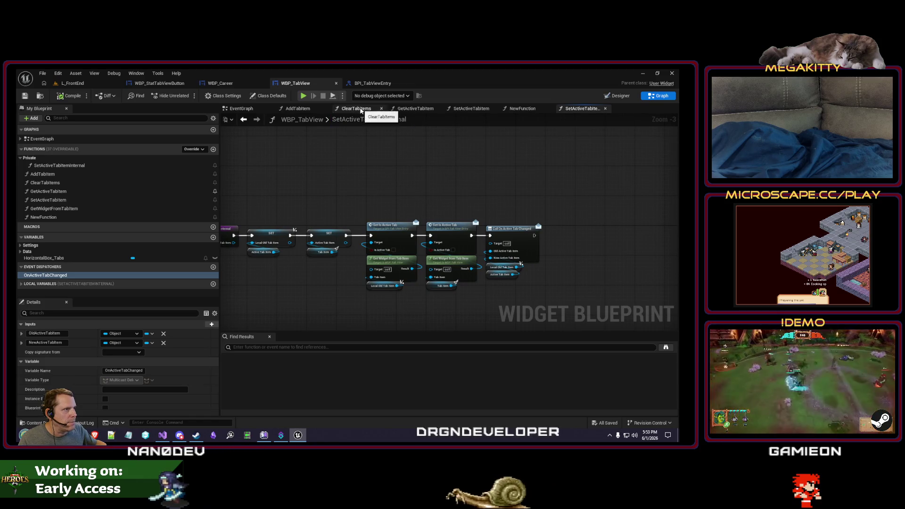
Show only the AddTabItem function graph, closing the other graph tabs, and pan to its nodes.
click(297, 108)
right_click(301, 109)
click(340, 156)
mouse_move(277, 180)
mouse_down()
mouse_move(463, 180)
mouse_move(322, 178)
mouse_move(373, 177)
mouse_move(566, 273)
mouse_up()
scroll(372, 179, down, 1)
Shift the Get Children Count, Branch and Set Active Tab Item nodes right, then review BPI_TabViewEntry's functions.
drag(434, 223, 588, 223)
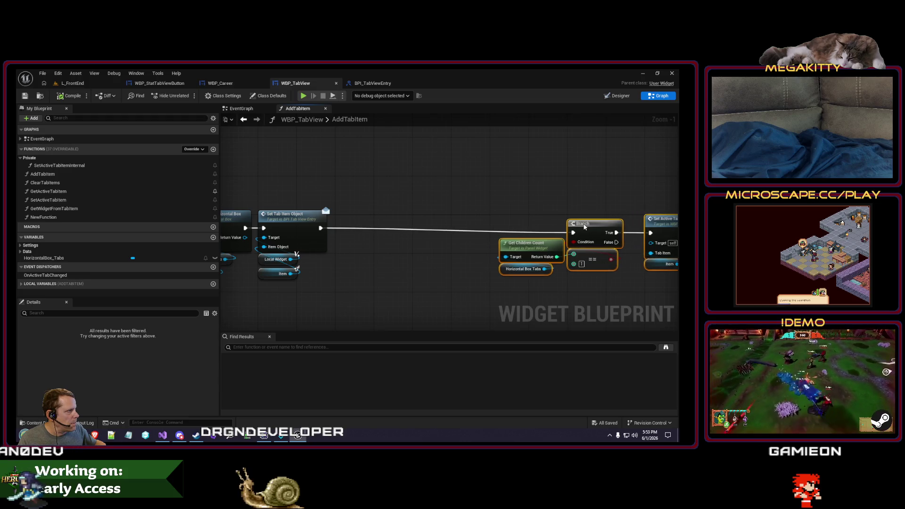
mouse_move(328, 263)
mouse_down()
mouse_move(370, 266)
mouse_move(355, 290)
mouse_move(332, 234)
mouse_up()
text(add child)
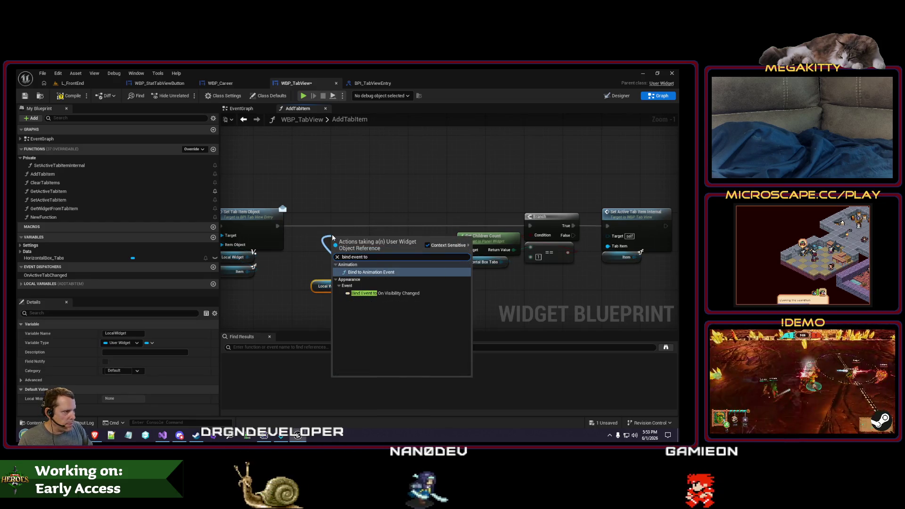
key(Escape)
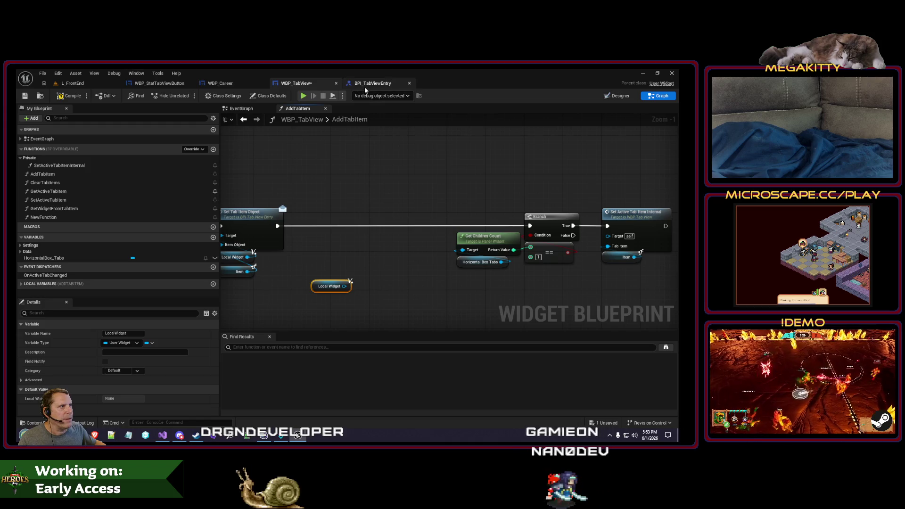
click(364, 83)
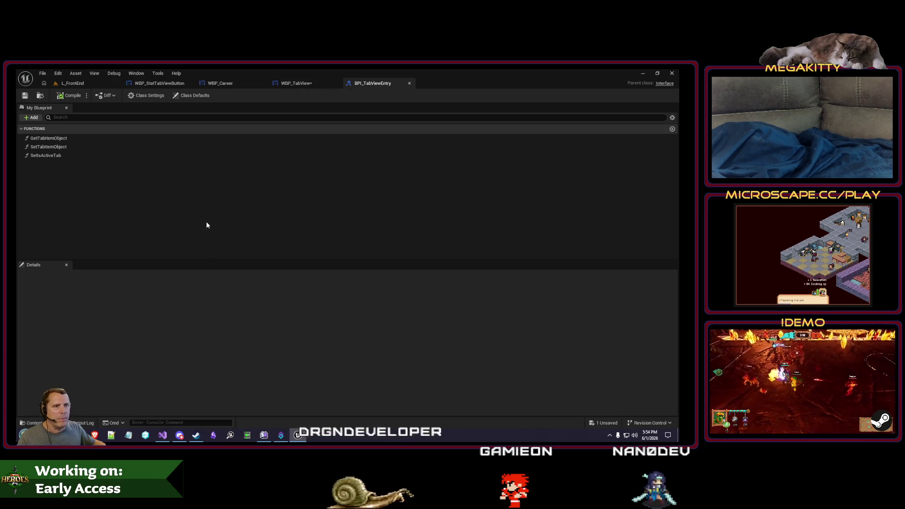
click(294, 84)
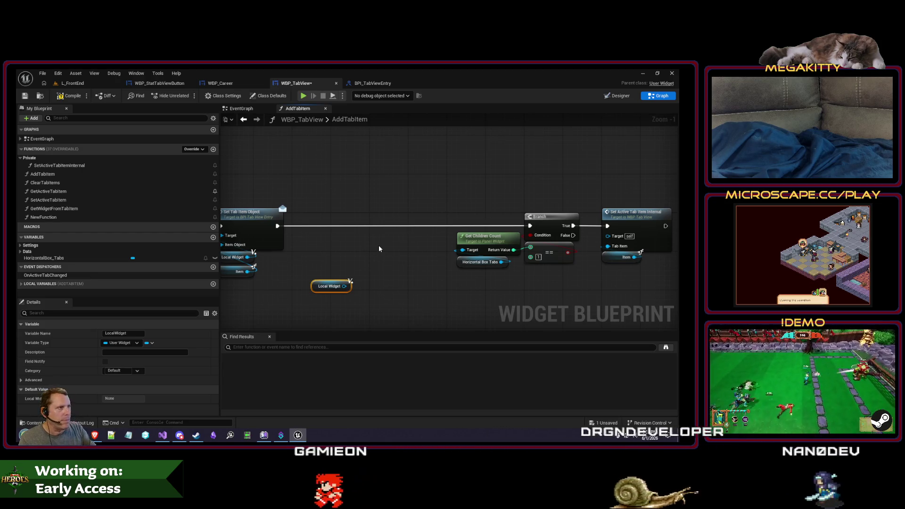
Compare BPI_TabViewEntry's functions against AddTabItem repeatedly, ending on WBP_Career's RefreshStats graph.
click(373, 83)
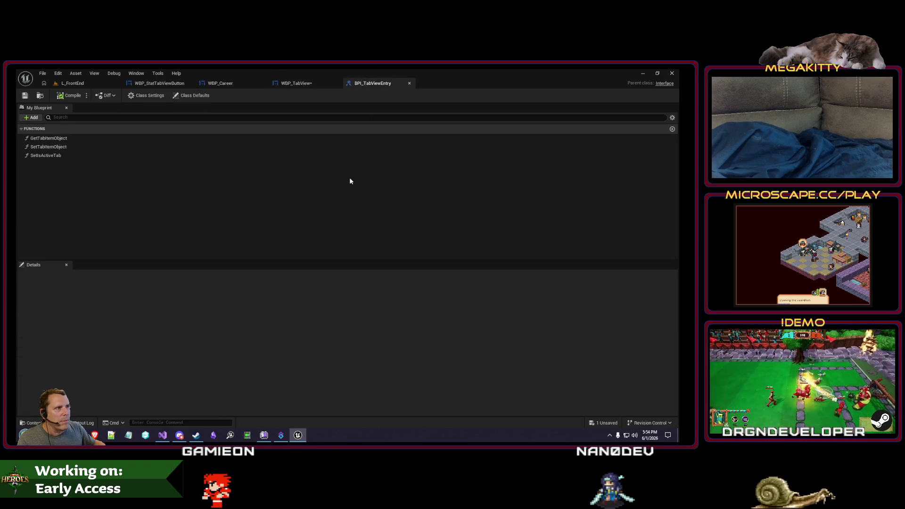
click(301, 85)
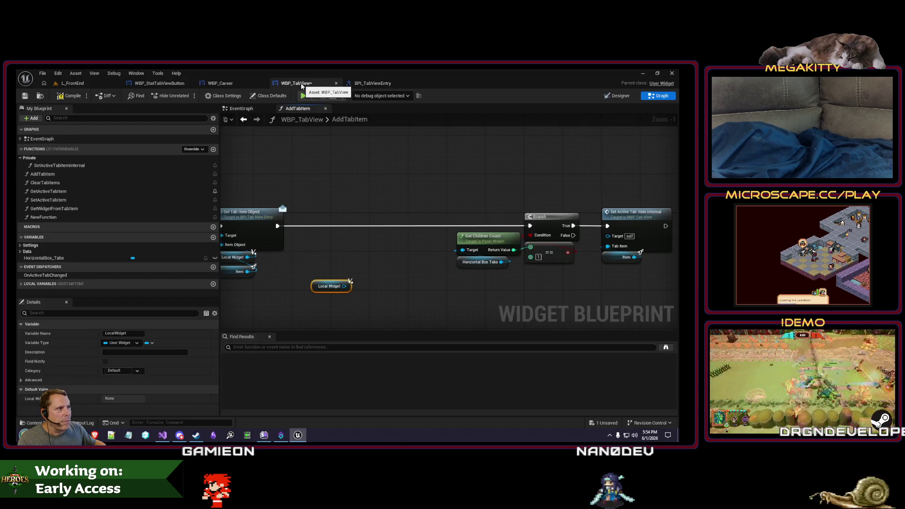
click(361, 83)
click(316, 85)
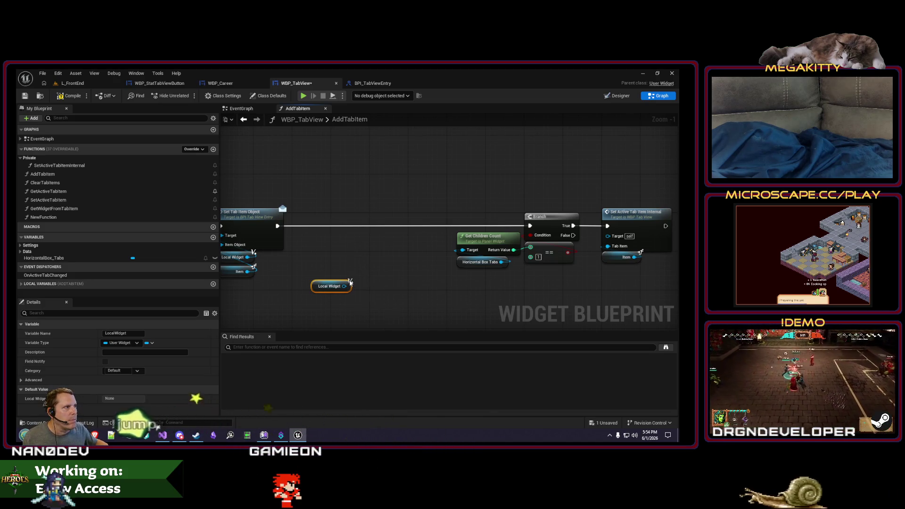
click(366, 84)
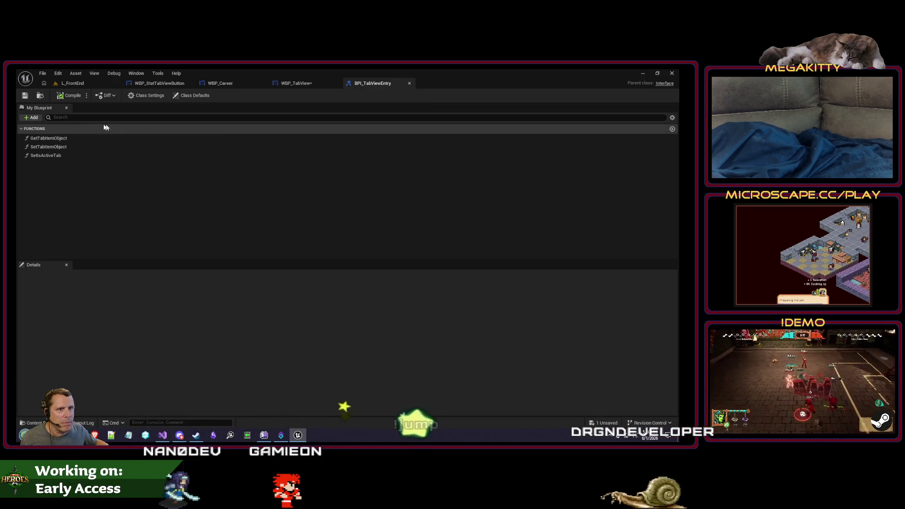
click(295, 84)
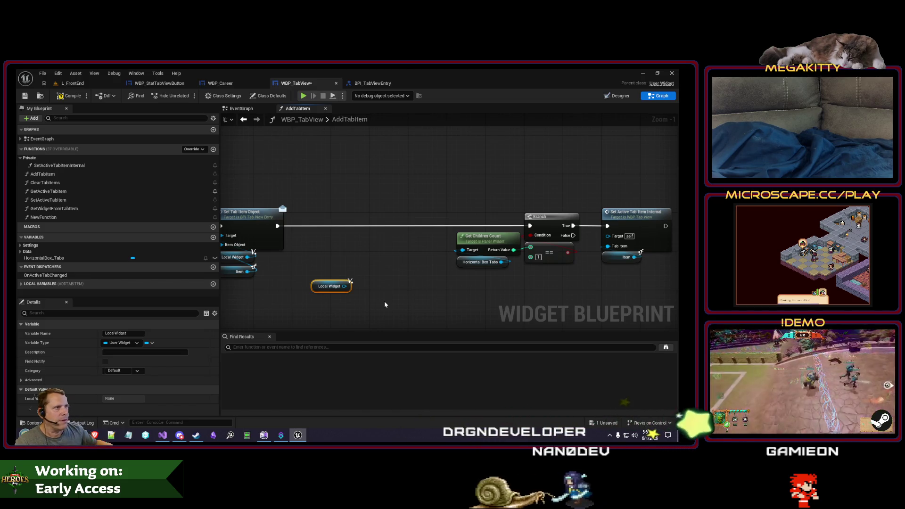
click(365, 83)
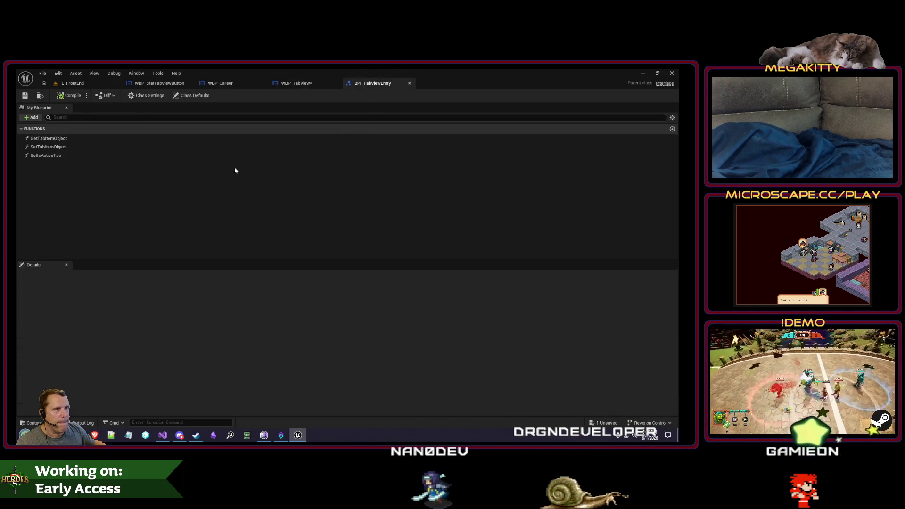
click(312, 85)
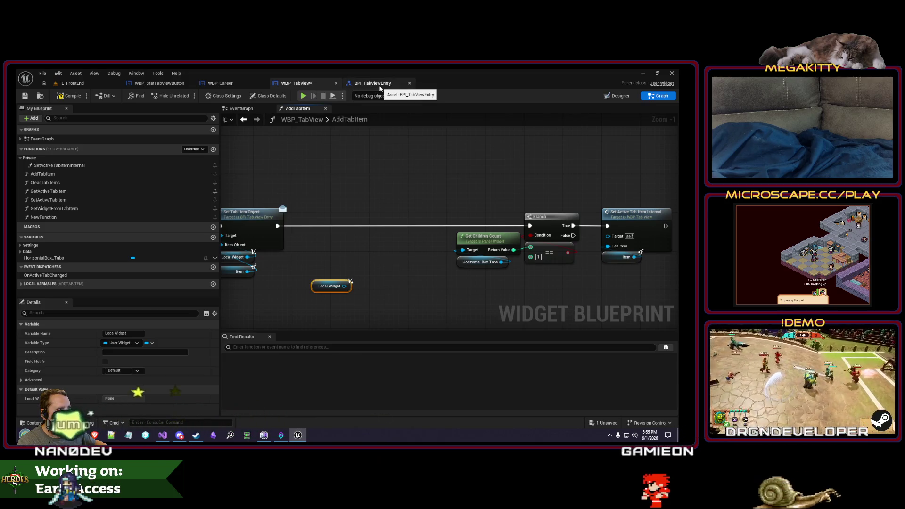
click(220, 83)
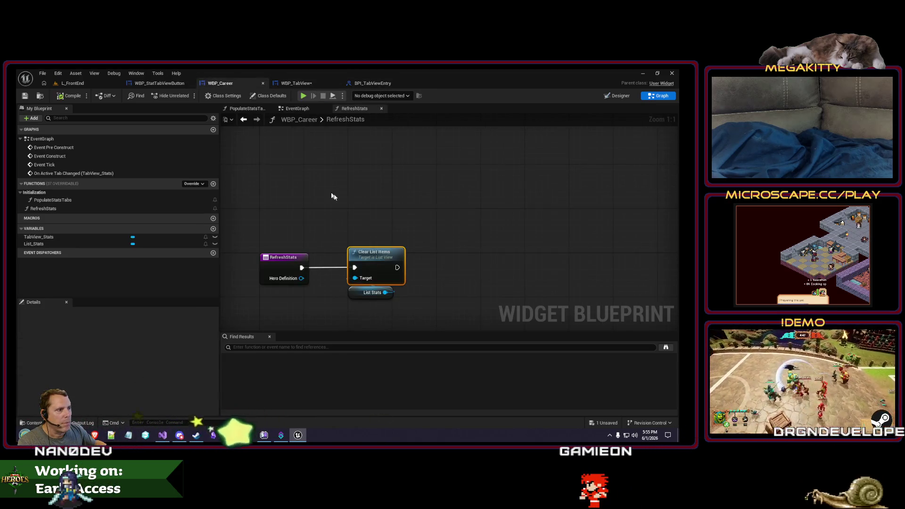
In WBP_StatTabViewButton, delete the Call On Tab Clicked node and the OnTabClicked event dispatcher.
click(160, 83)
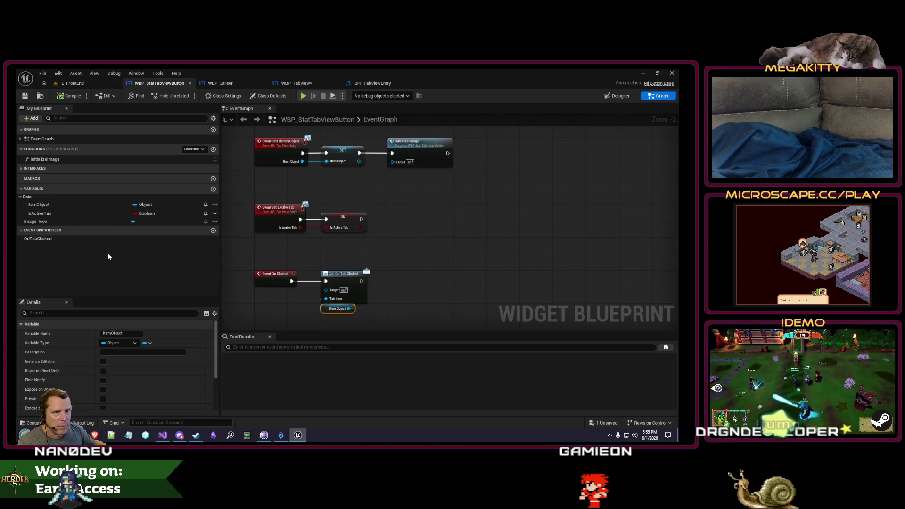
click(109, 238)
drag(390, 319, 319, 266)
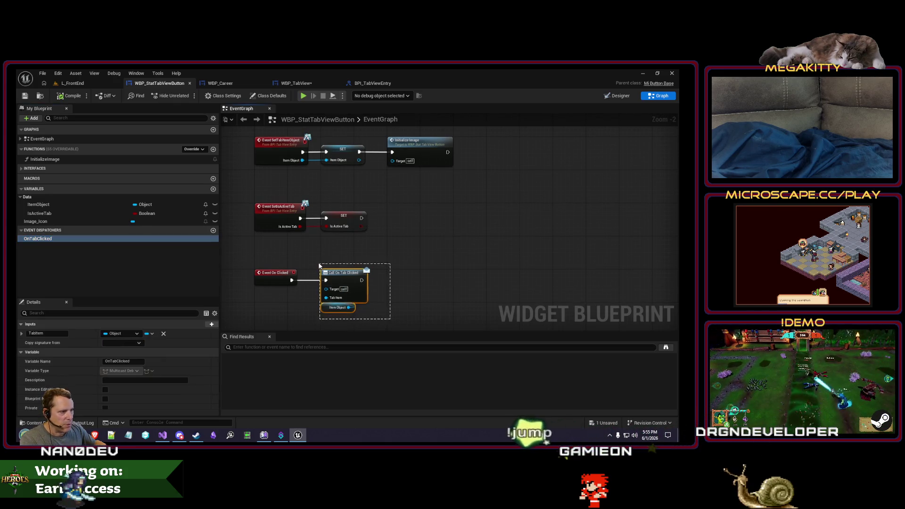
key(Delete)
click(56, 238)
key(Delete)
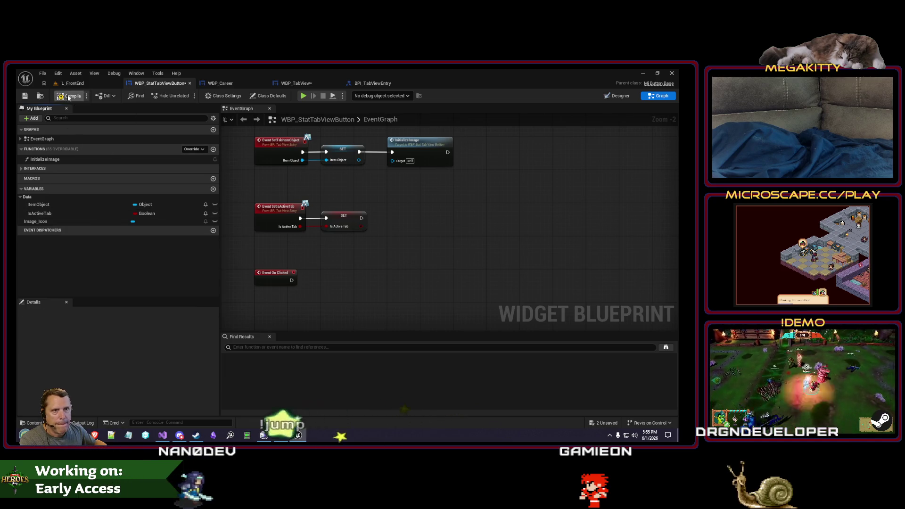
Add a new function named GetTabView and mark it Const and Pure.
click(212, 149)
text(GetTabView)
key(Return)
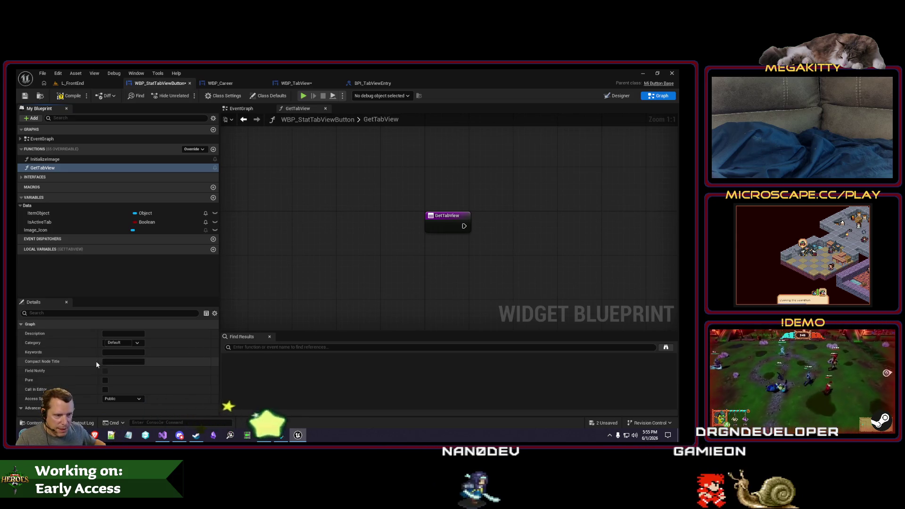
scroll(138, 358, down, 1)
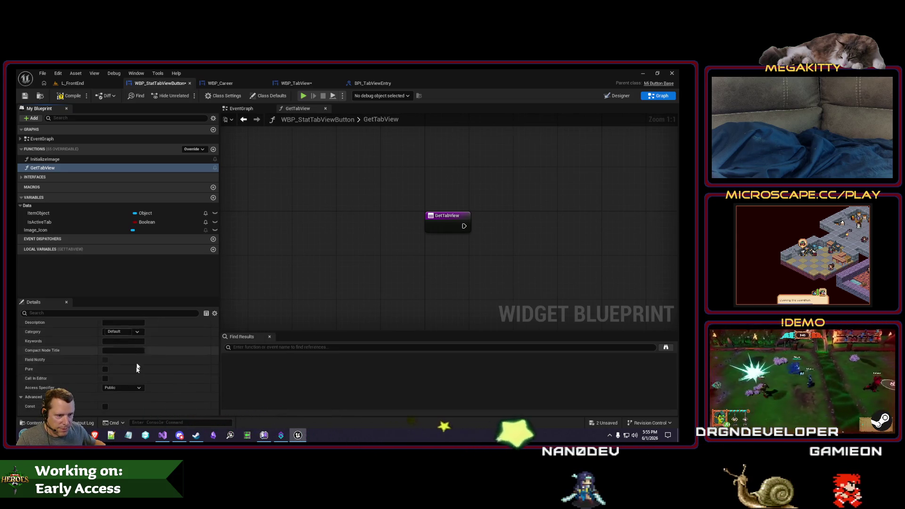
scroll(134, 389, down, 3)
click(105, 373)
click(105, 336)
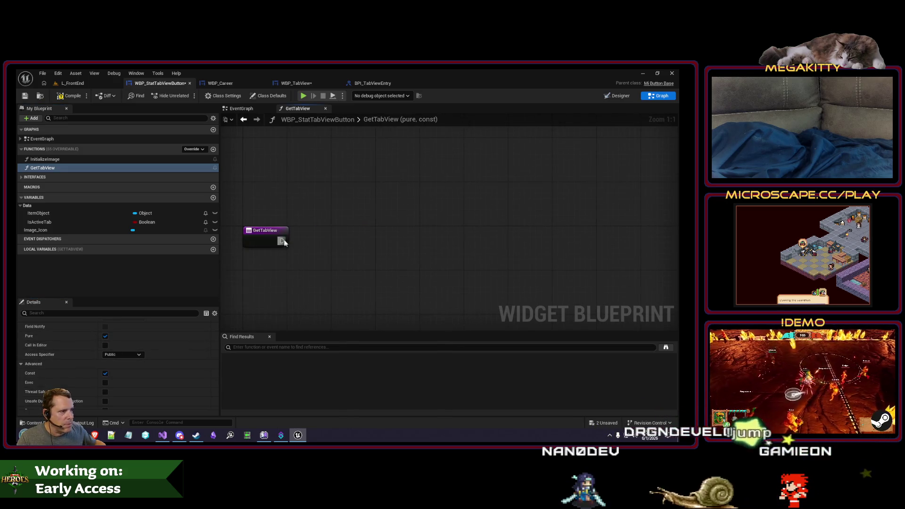
Search for nodes like 'get contain', 'parent' and 'get cont' from GetTabView's pin, then cancel without adding.
drag(282, 241, 378, 271)
text(get contain)
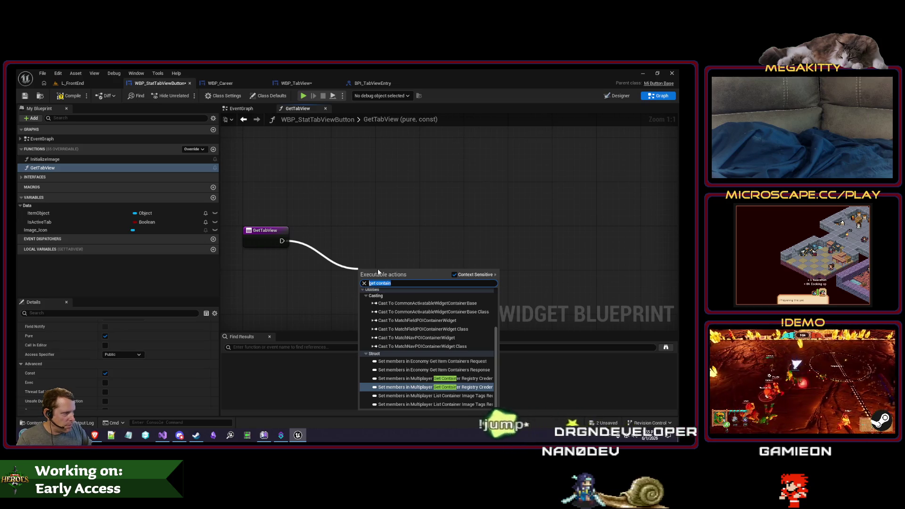
key(BackSpace)
key(BackSpace)
key(BackSpace)
text(parent)
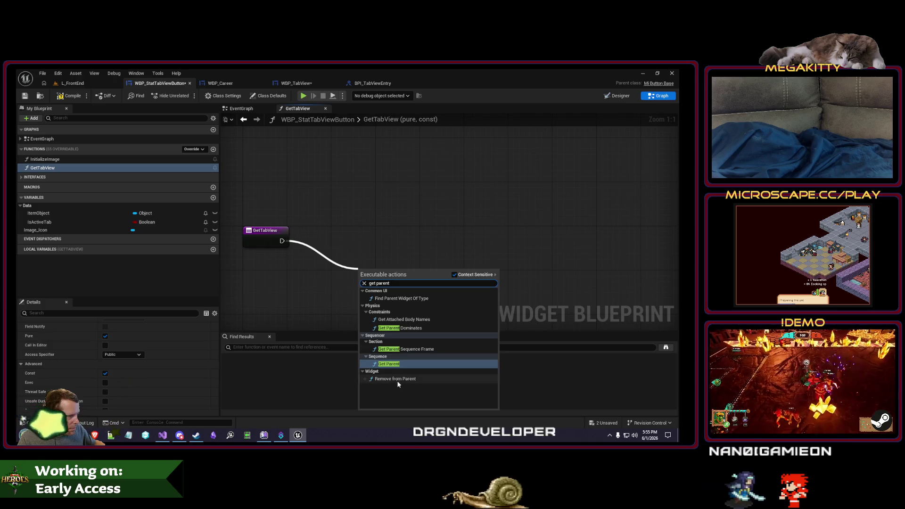
drag(282, 241, 330, 242)
text(get cont)
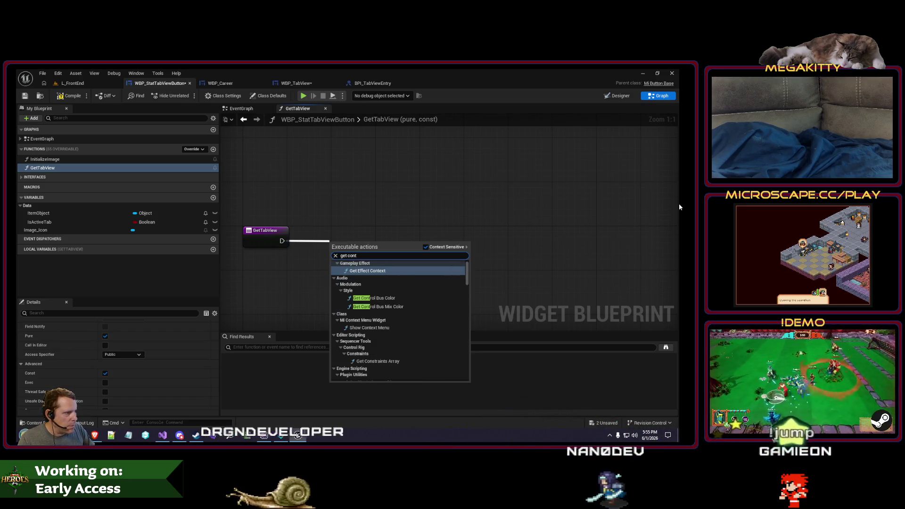
scroll(431, 307, down, 10)
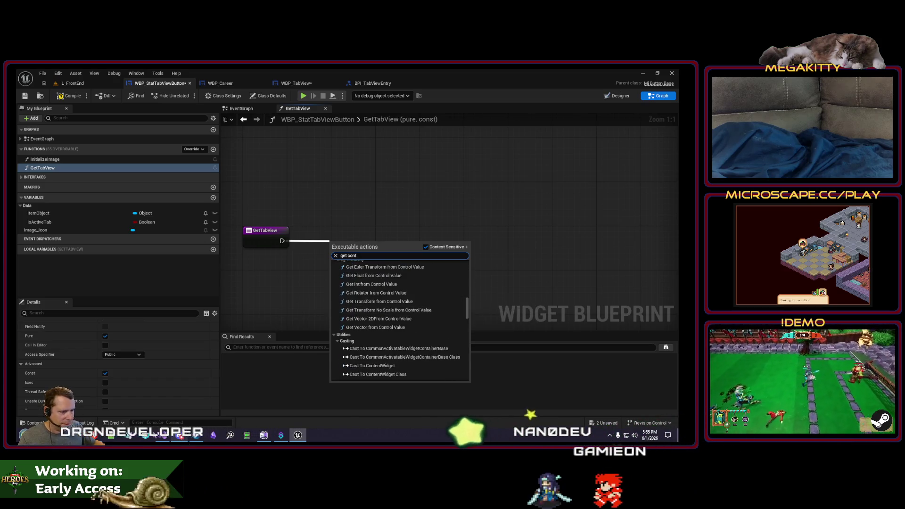
key(Escape)
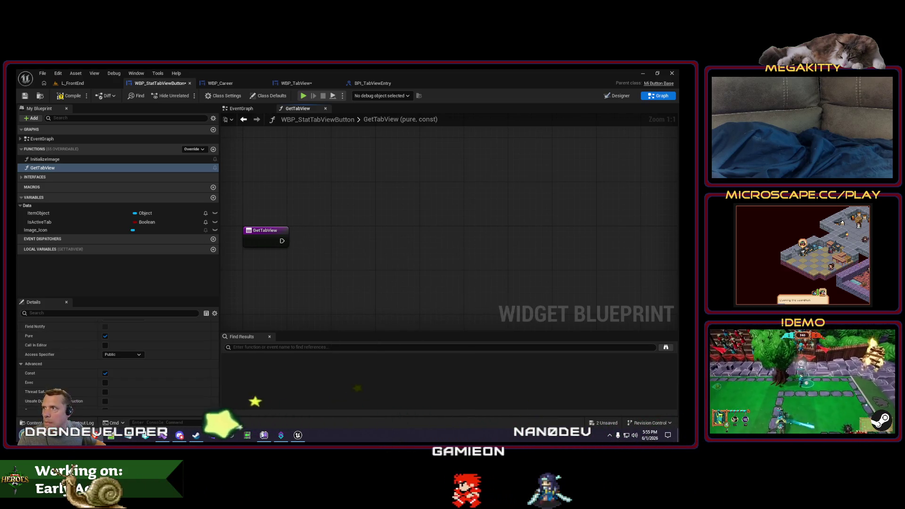
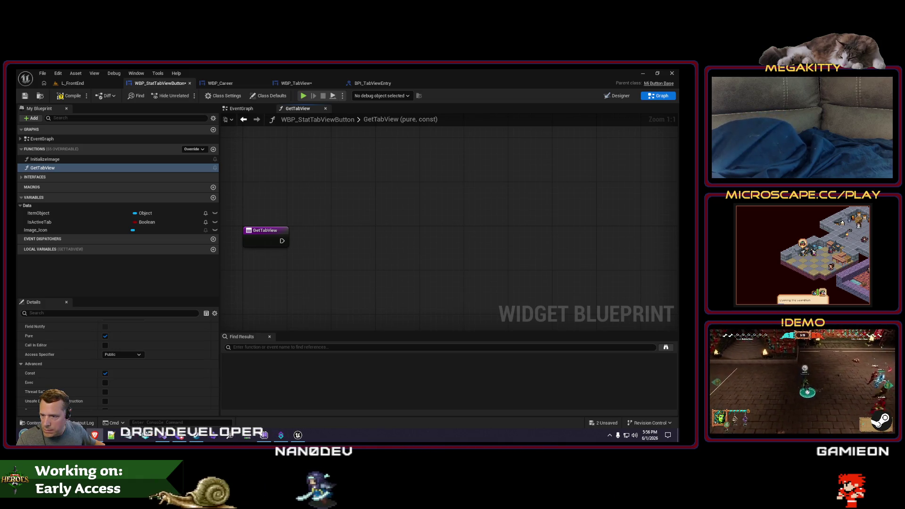
Search the node actions for a canvas/horizontal getter, then dismiss the search without adding anything.
right_click(306, 254)
text(get can)
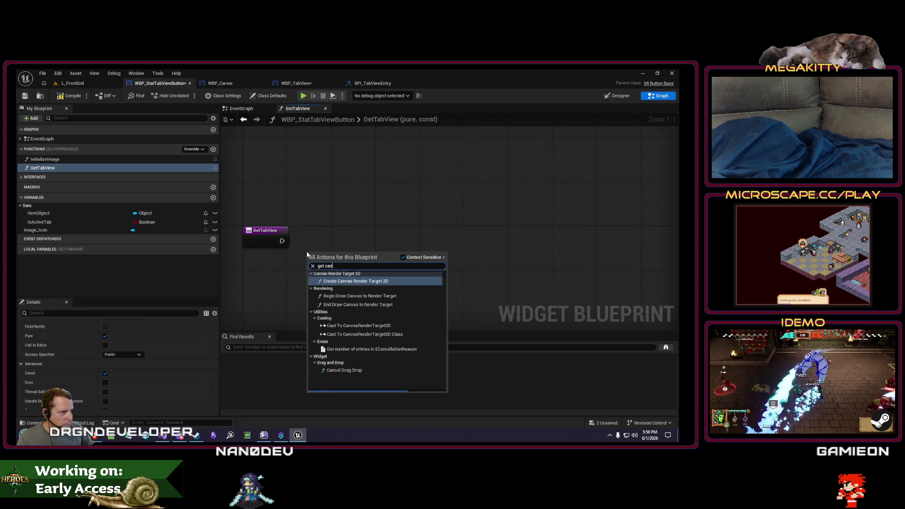
text(vasget hor)
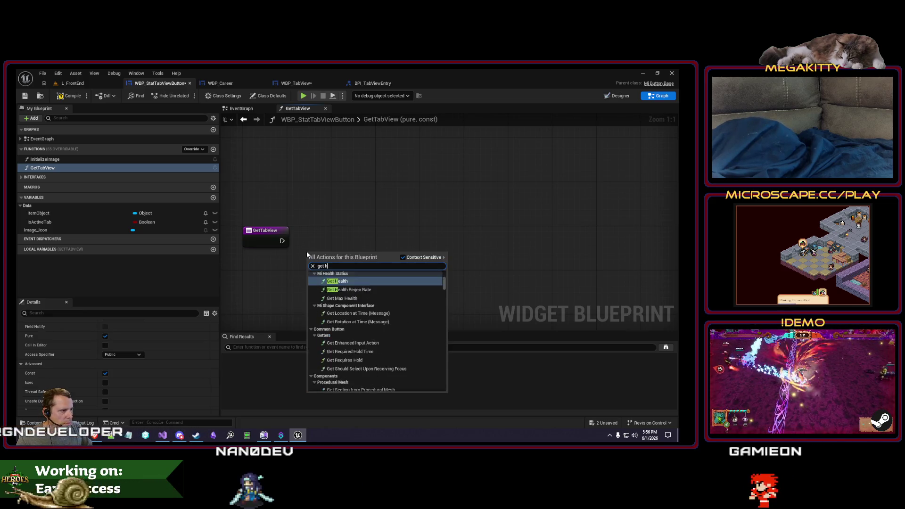
key(Escape)
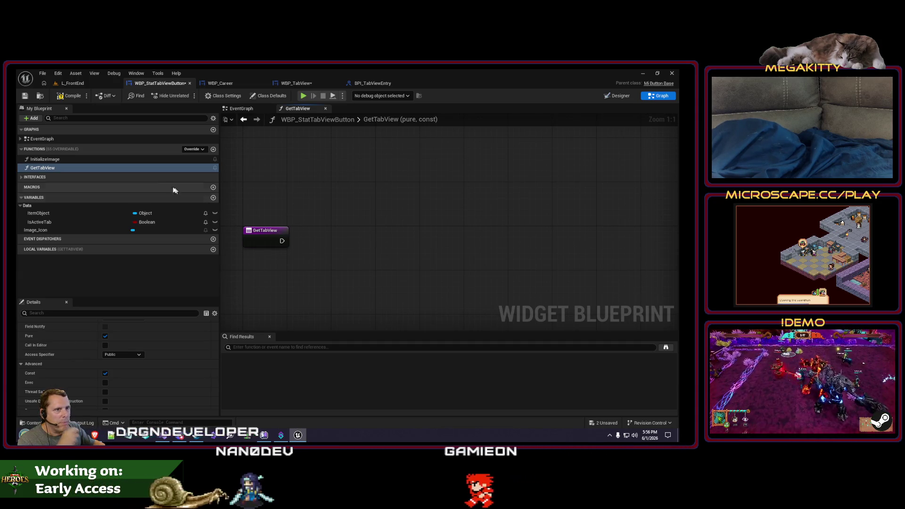
Delete the GetTabView function, save WBP_StatTabViewButton, and move to WBP_TabView.
click(143, 168)
key(Delete)
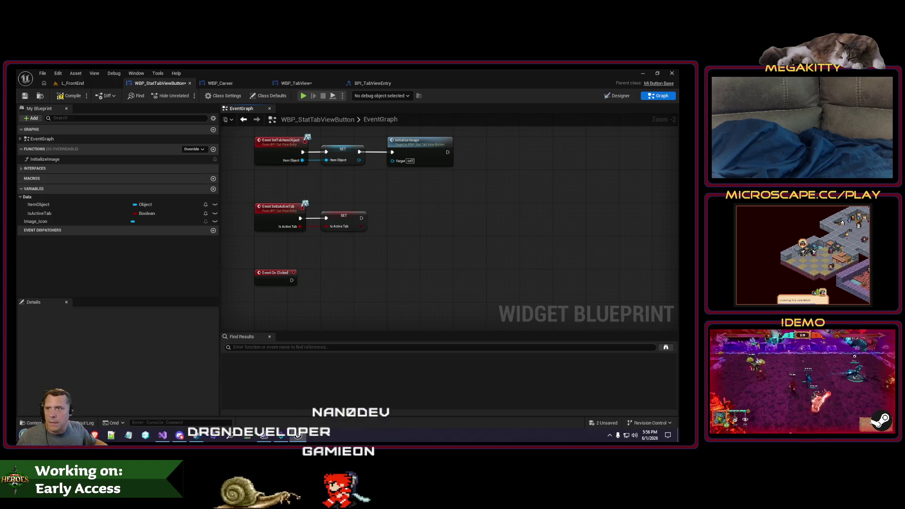
key(ctrl+s)
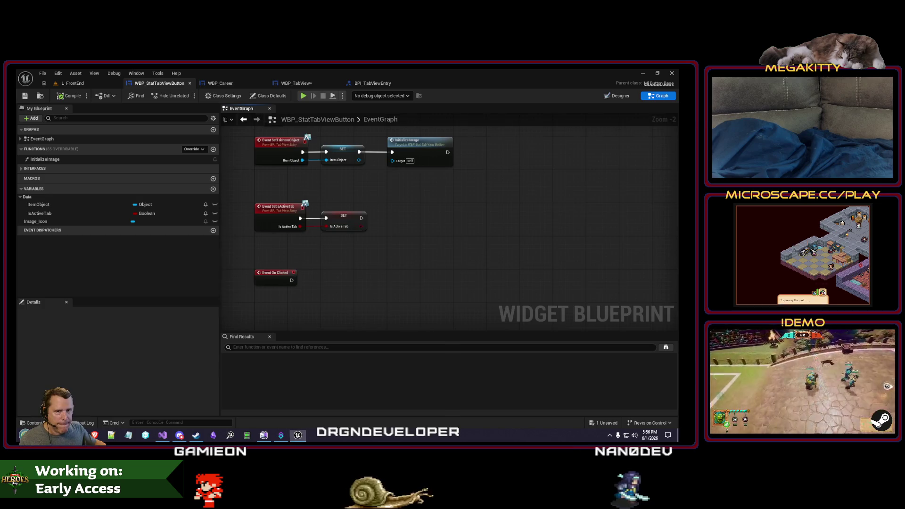
drag(440, 248, 429, 276)
scroll(445, 261, down, 1)
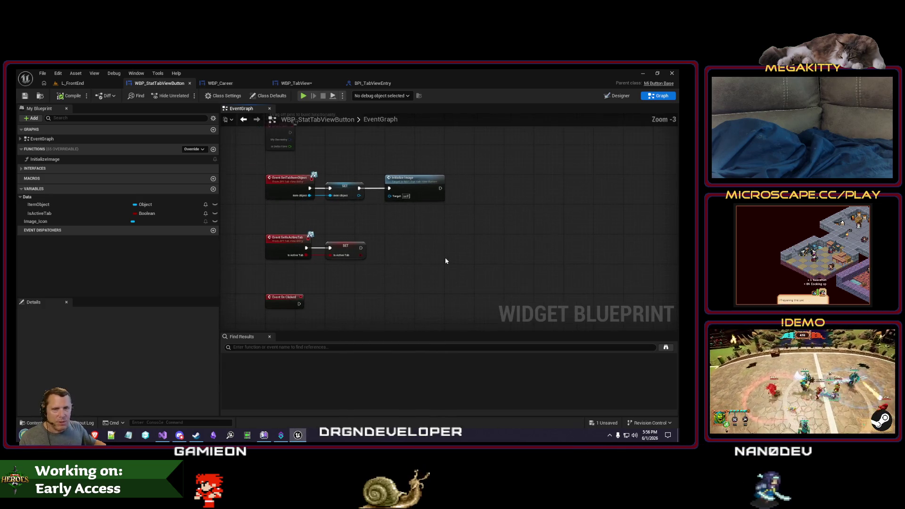
click(301, 85)
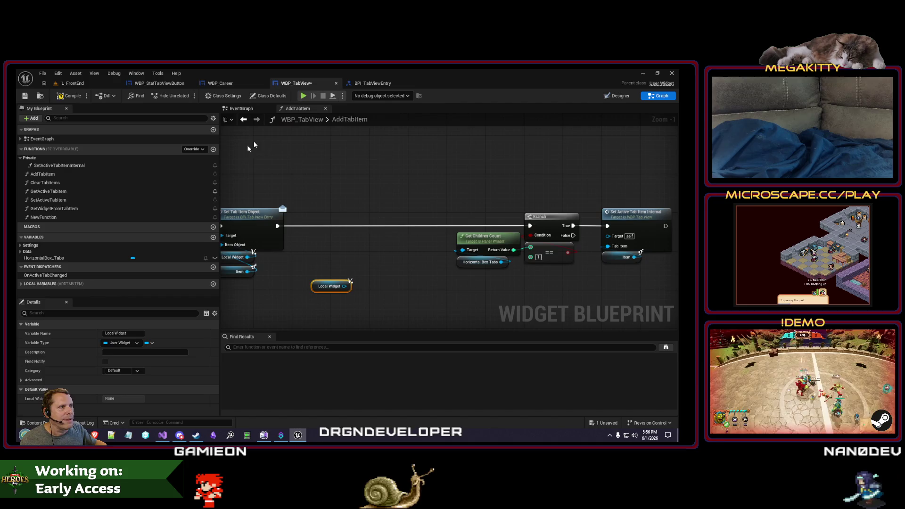
Save WBP_TabView and bring up the BPI_TabViewEntry interface.
click(24, 95)
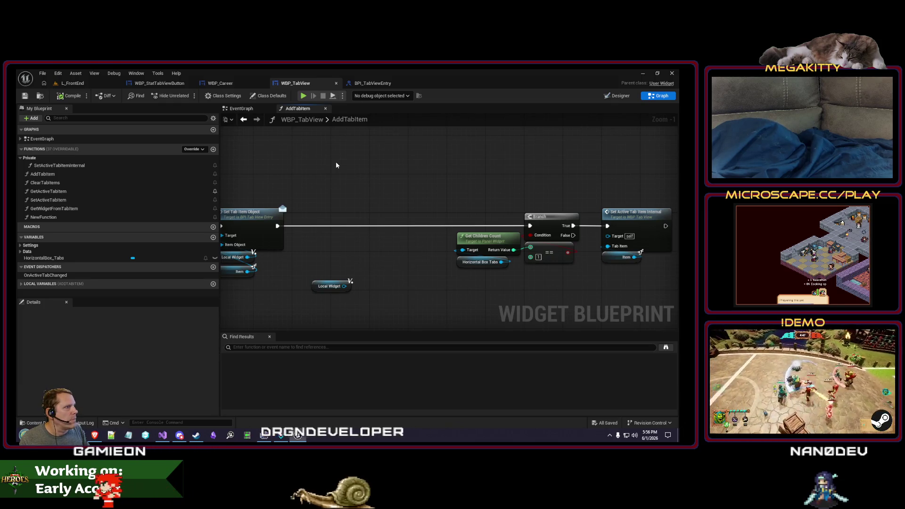
click(375, 83)
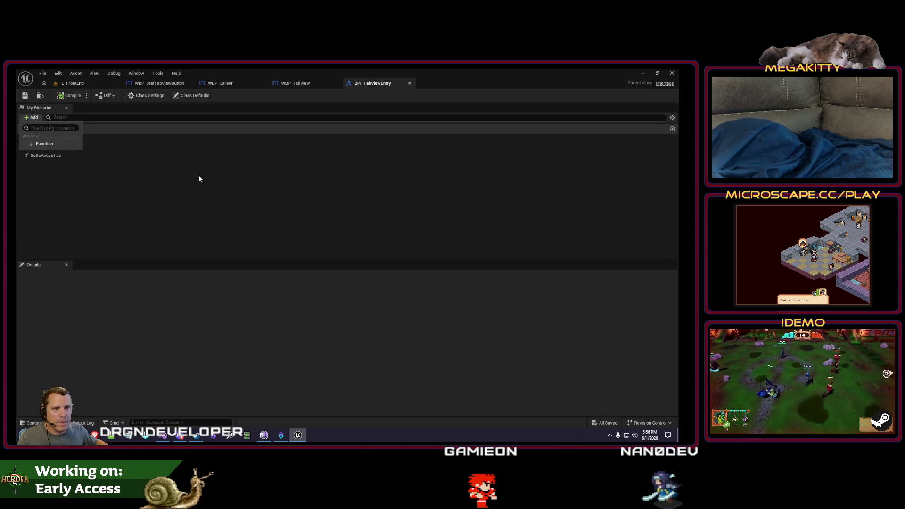
Add an interface function named SetTabView and place it above SetIsActiveTab.
click(65, 143)
text(S)
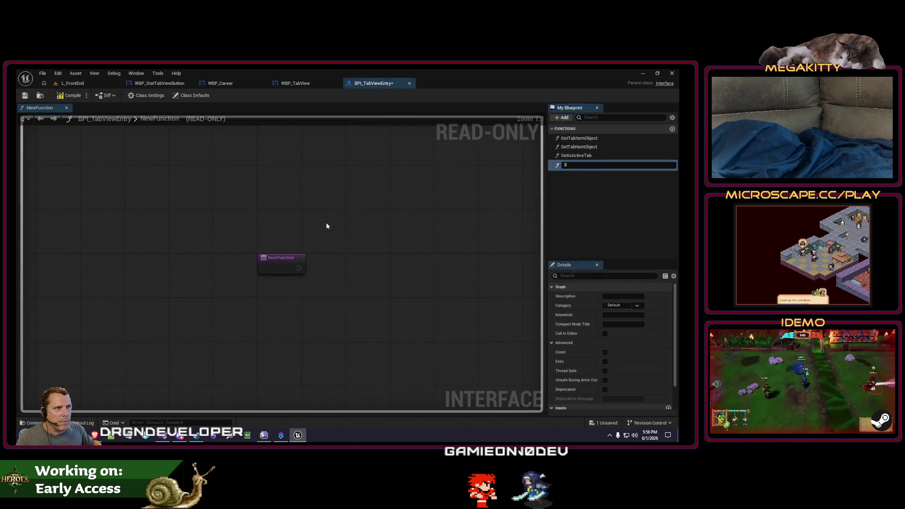
text(etTabView)
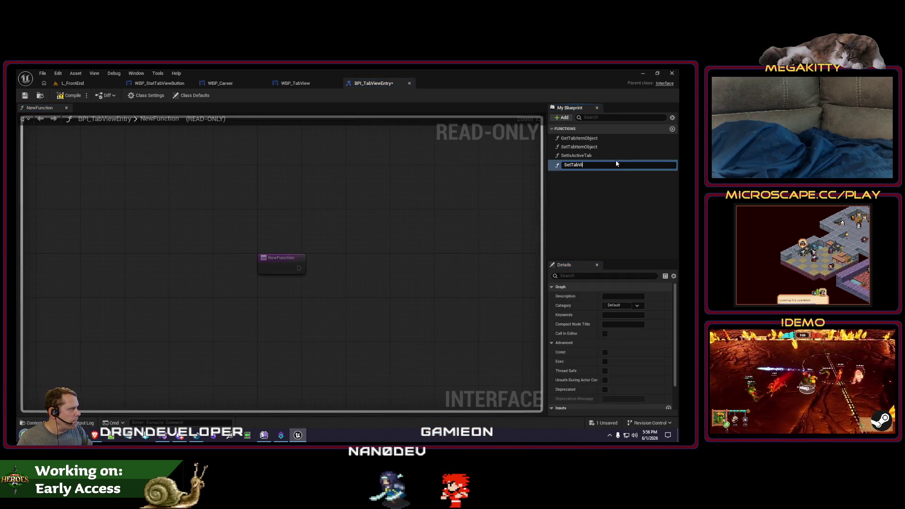
key(Return)
drag(581, 166, 582, 160)
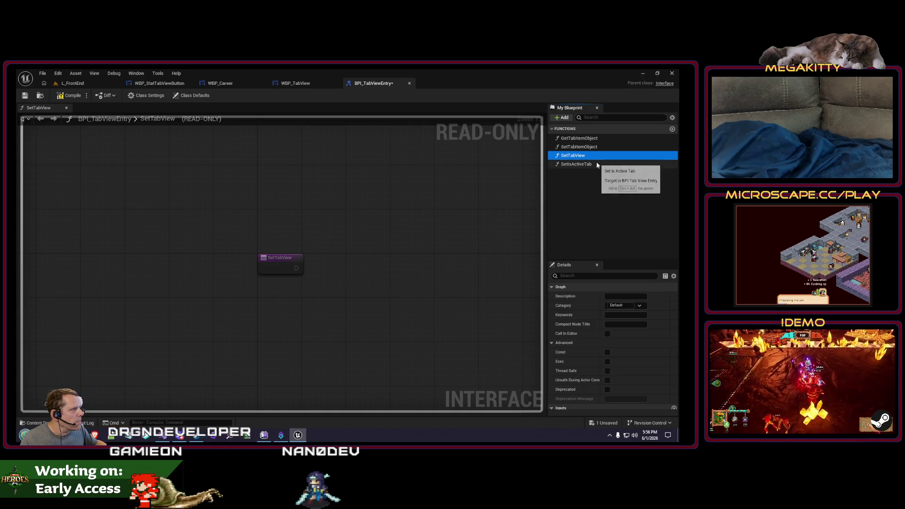
Give SetTabView a TabView input of type WBP Tab View Object Reference.
click(301, 85)
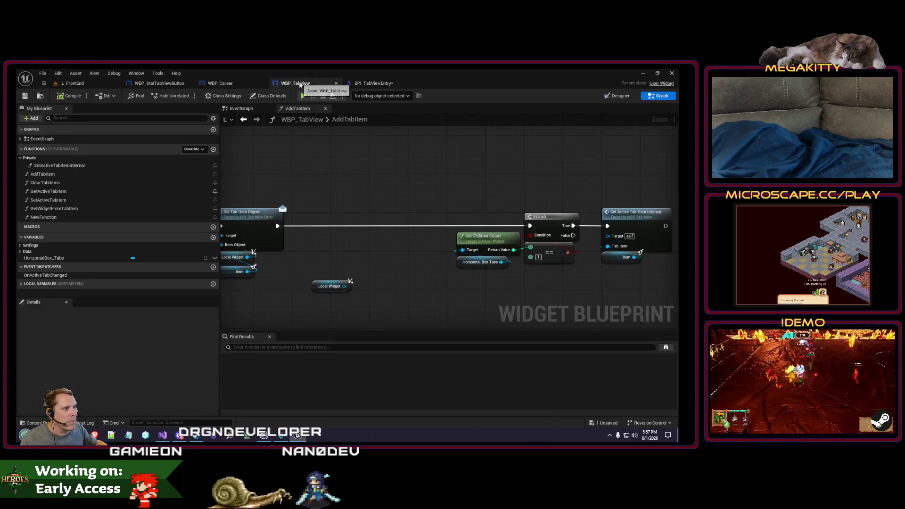
click(374, 83)
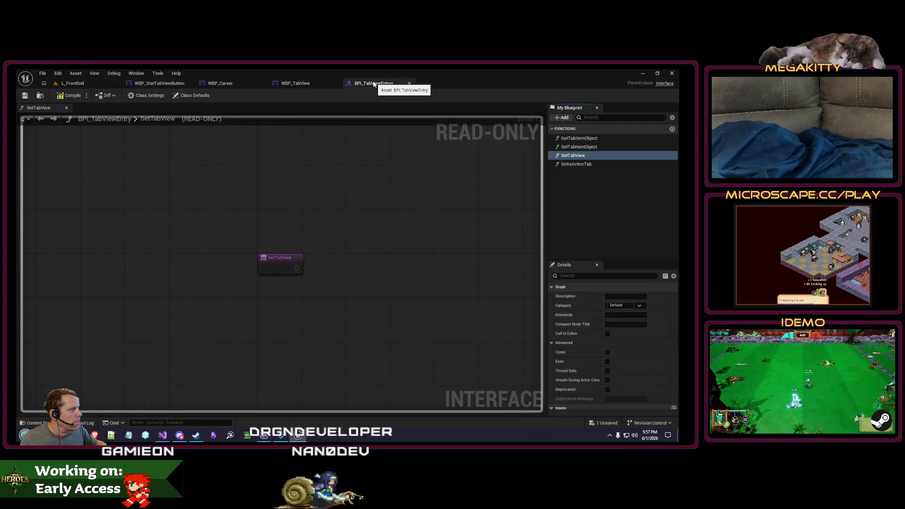
scroll(657, 368, down, 2)
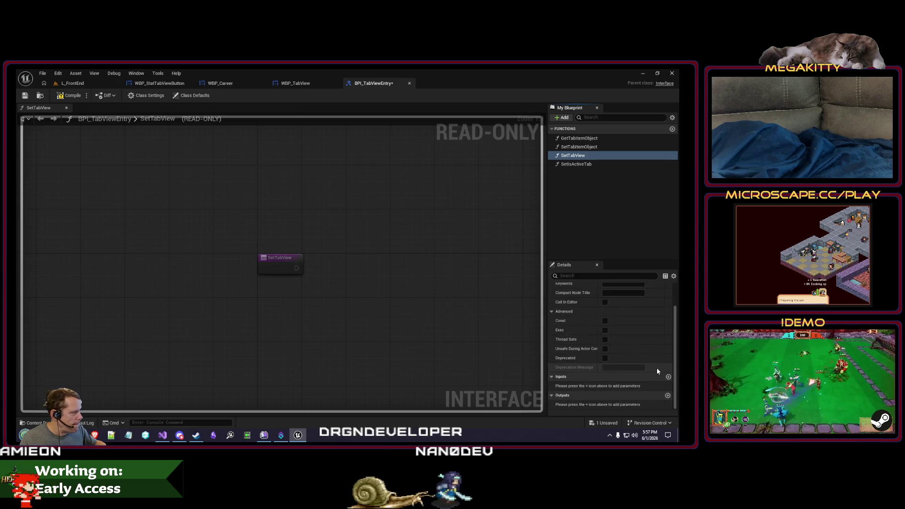
click(673, 377)
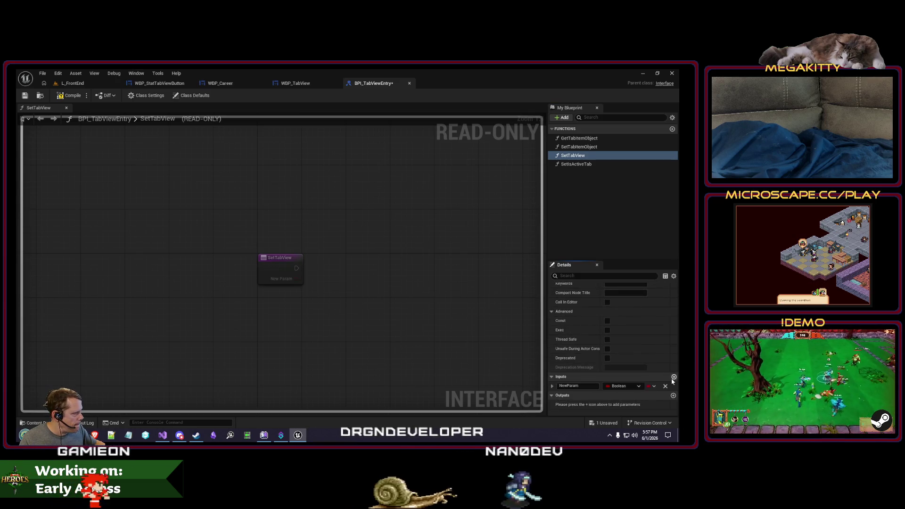
click(611, 387)
text(wbp_ta)
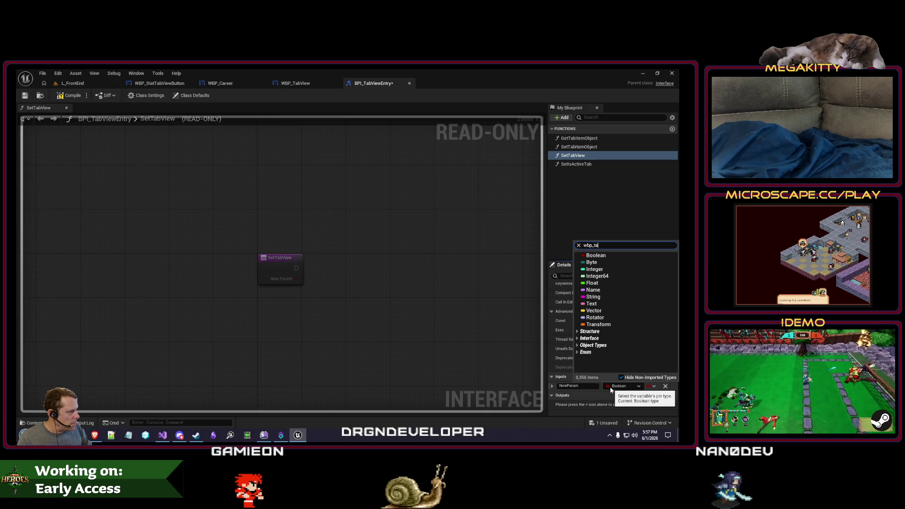
mouse_move(626, 266)
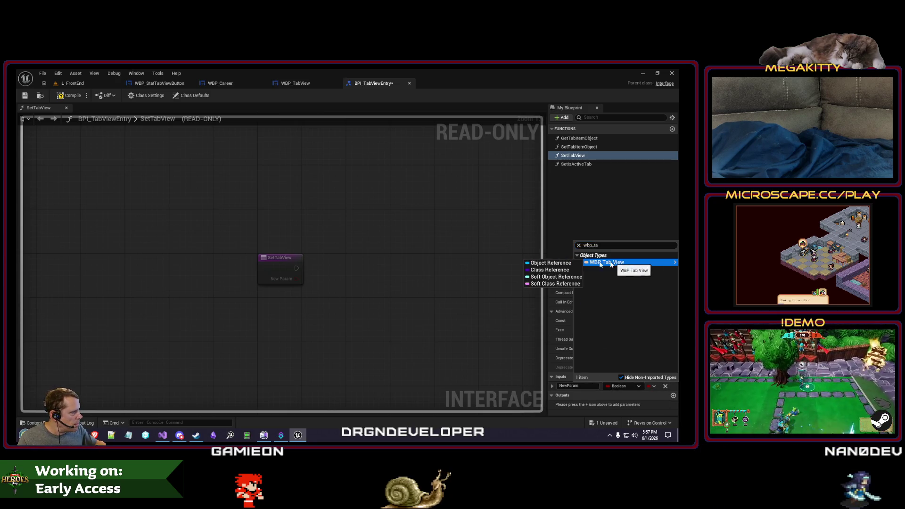
click(568, 264)
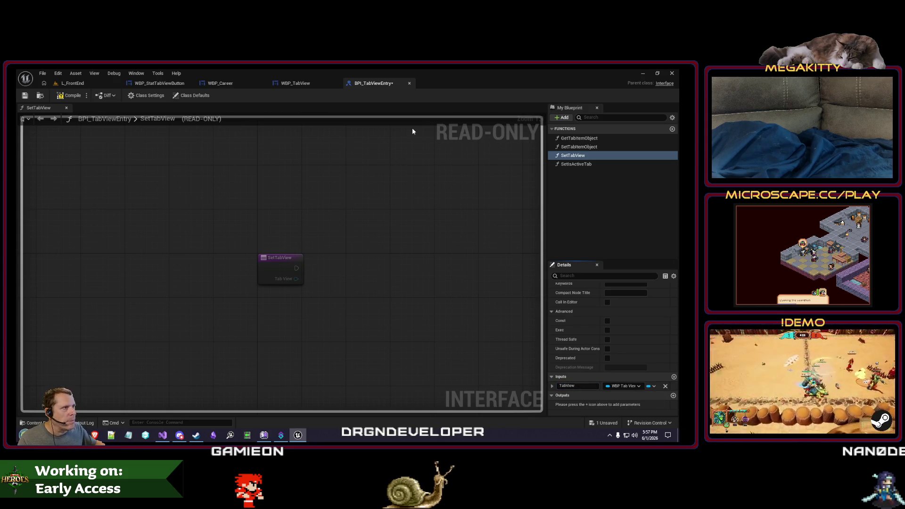
click(306, 86)
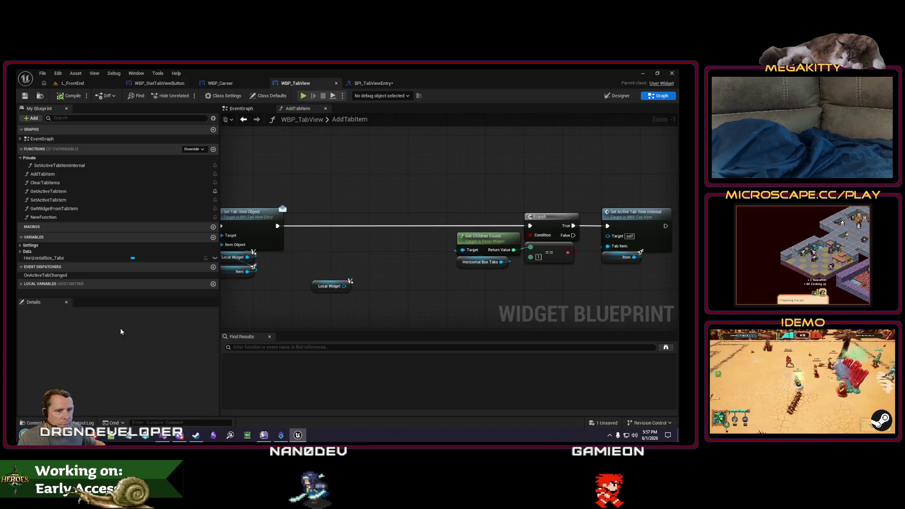
Add a ParentTabView variable of type WBP Tab View Object Reference to the Data category.
click(213, 237)
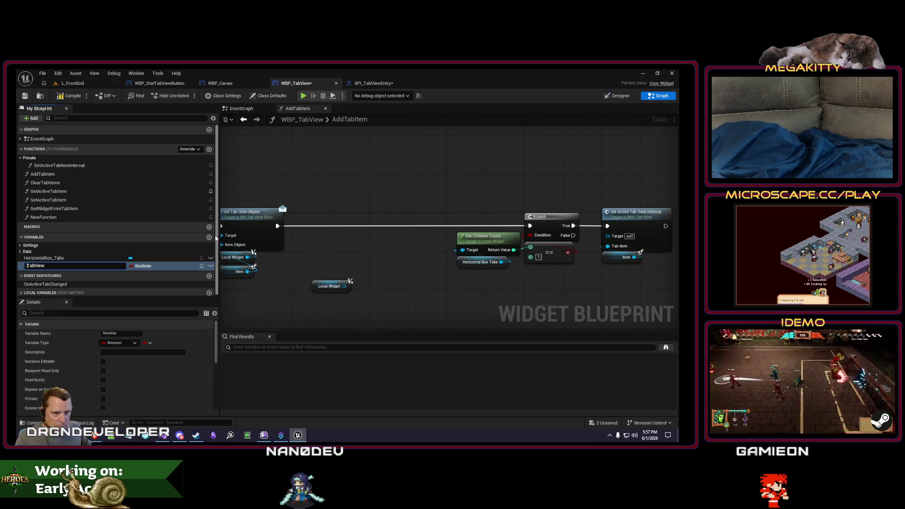
click(141, 267)
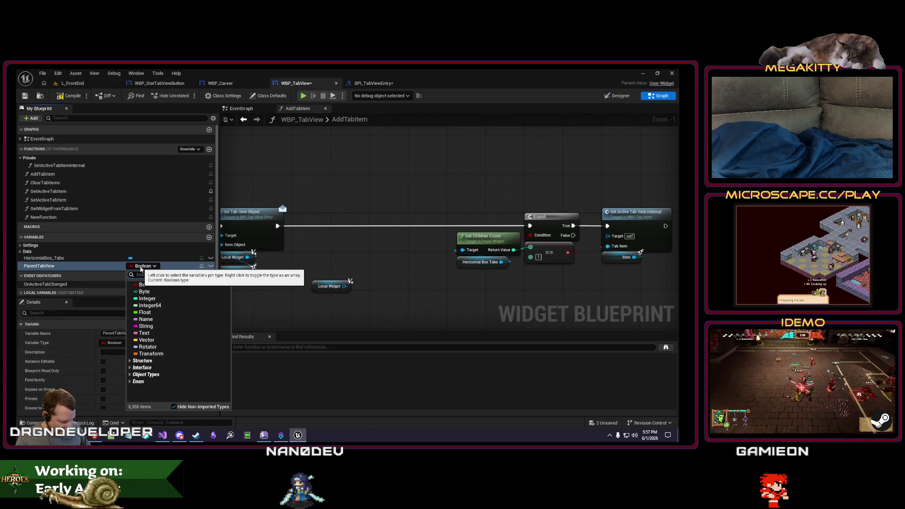
mouse_move(162, 293)
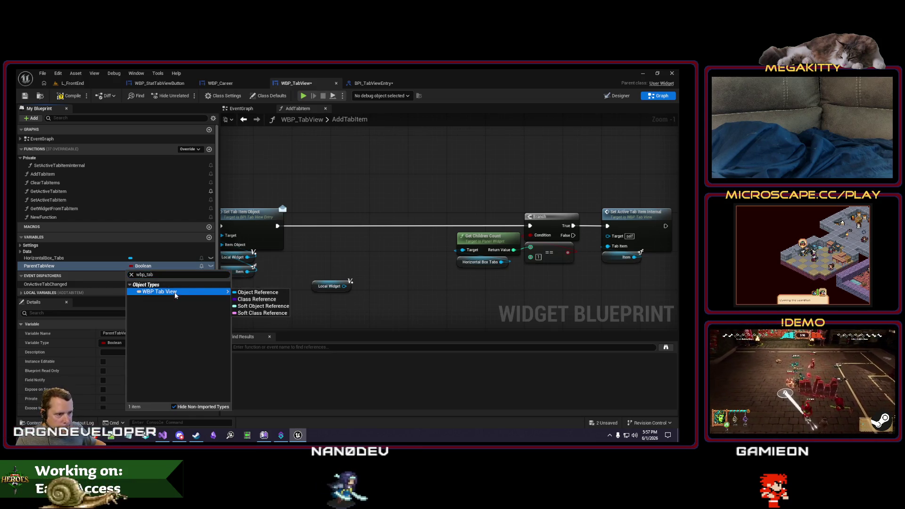
click(262, 290)
drag(81, 265, 42, 250)
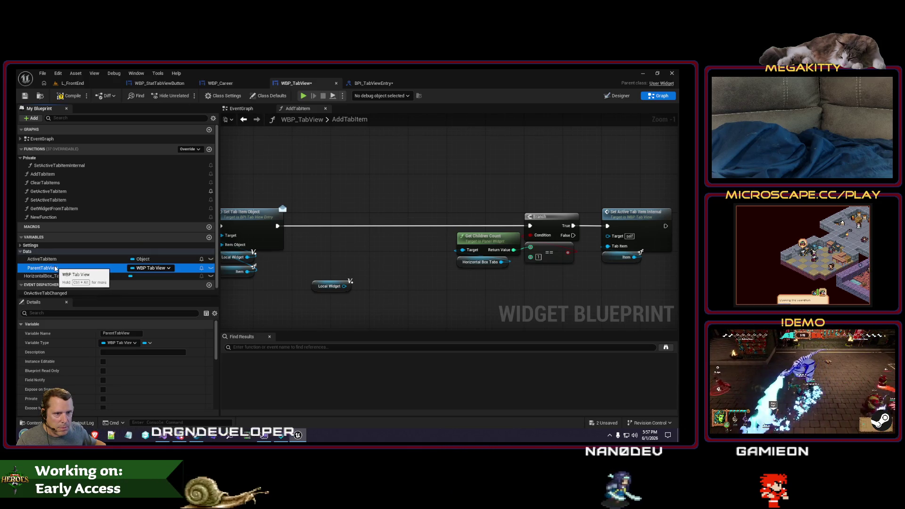
drag(324, 256, 347, 278)
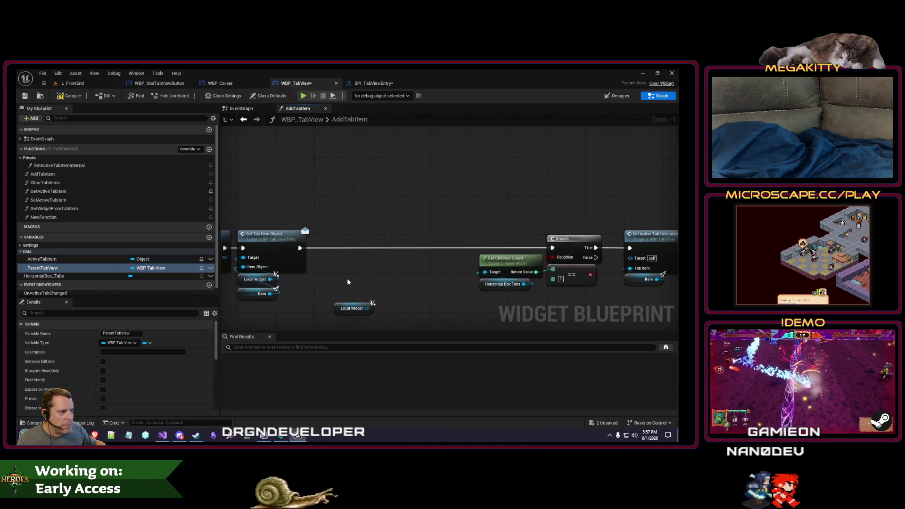
click(220, 85)
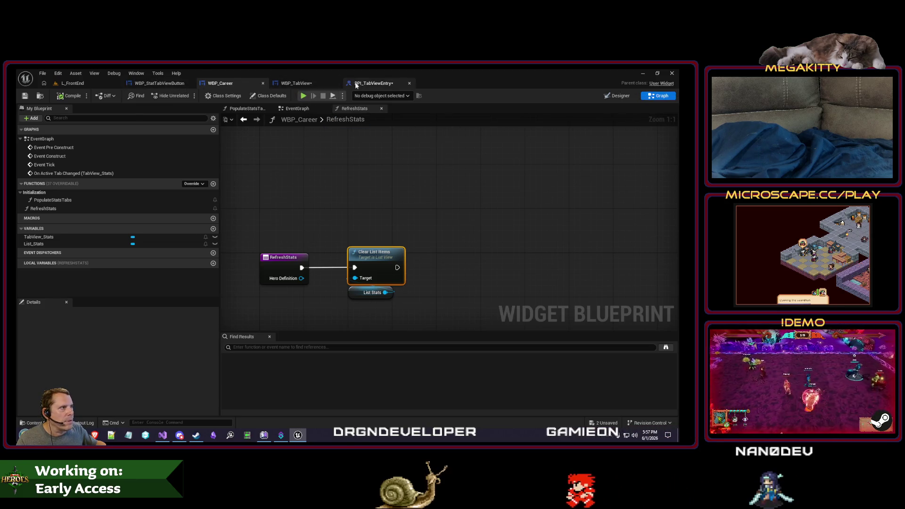
click(355, 85)
click(296, 83)
drag(344, 306, 344, 252)
text(set tab view)
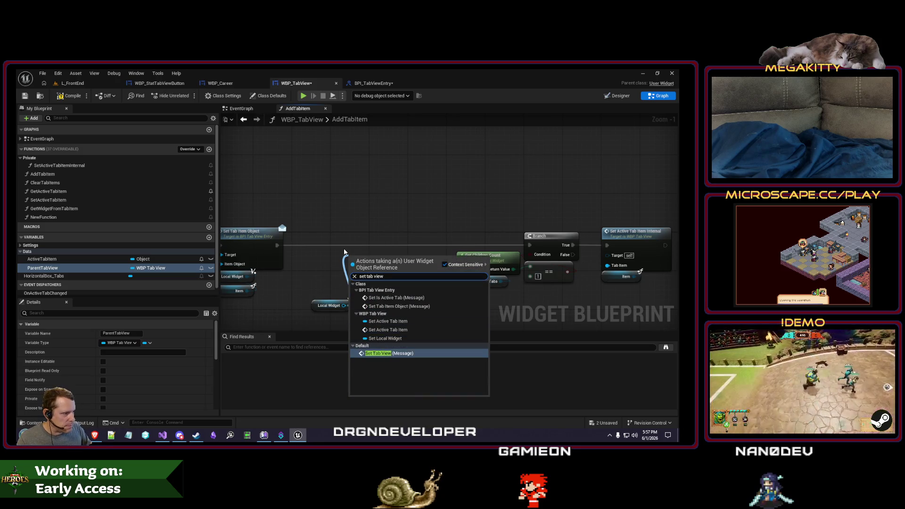
key(Return)
drag(402, 259, 357, 239)
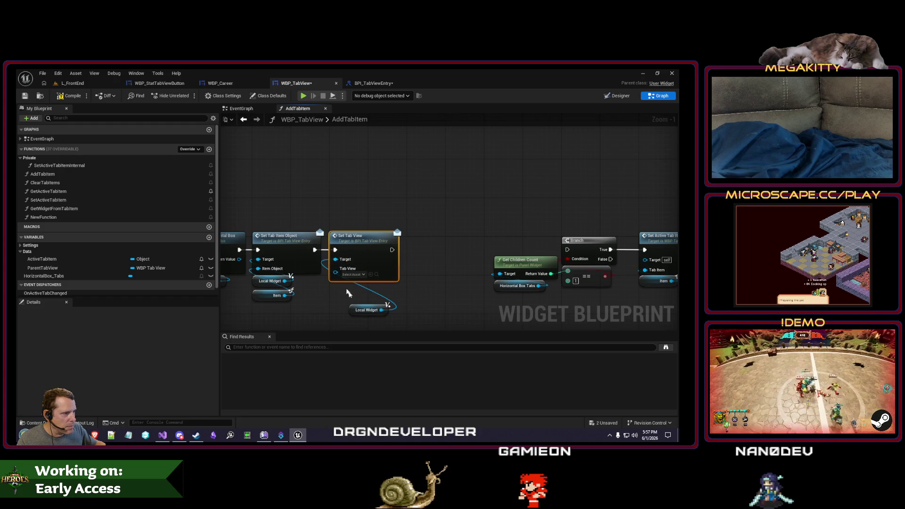
mouse_move(357, 313)
mouse_down()
mouse_move(338, 292)
mouse_move(313, 297)
mouse_move(336, 301)
mouse_move(337, 282)
mouse_move(432, 298)
mouse_move(381, 228)
mouse_move(496, 228)
mouse_up()
text(self)
key(Return)
ctrl+click(337, 286)
ctrl+click(350, 235)
key(Delete)
click(383, 274)
key(ctrl+v)
drag(391, 238, 379, 238)
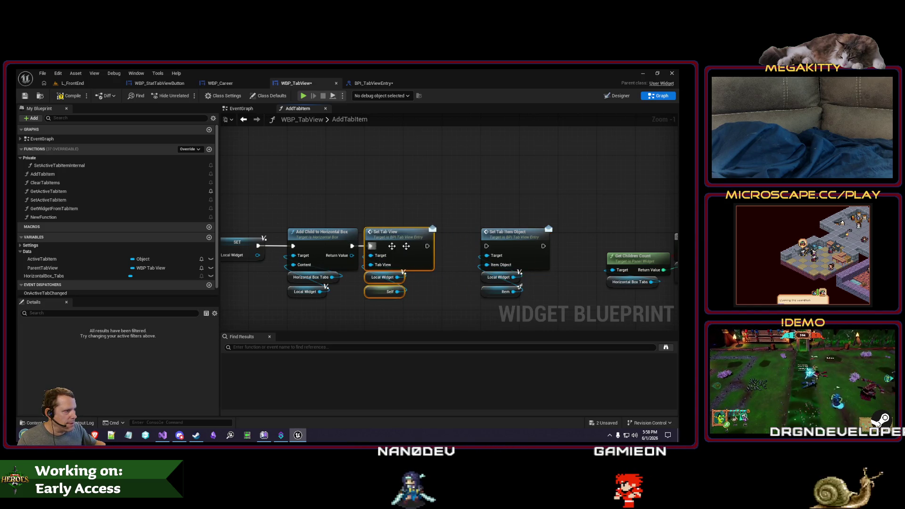
drag(488, 246, 488, 246)
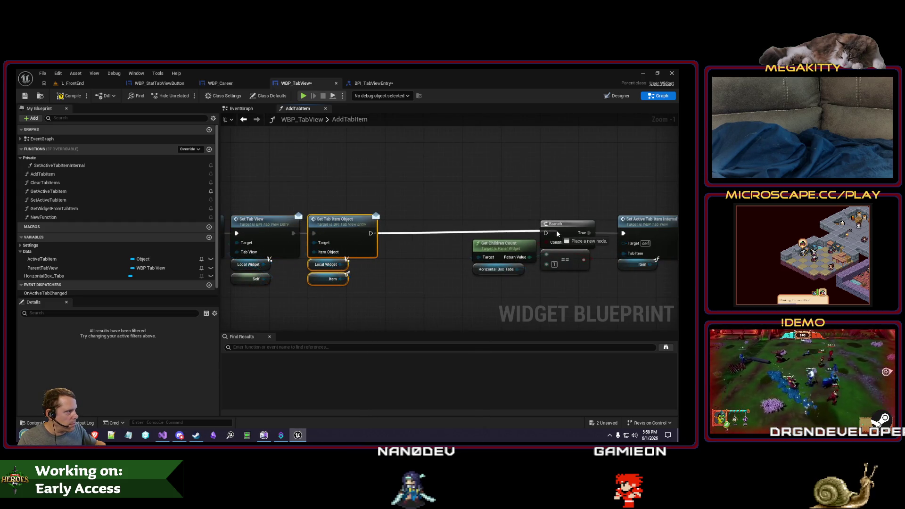
scroll(377, 193, down, 2)
scroll(482, 235, up, 2)
drag(424, 214, 354, 214)
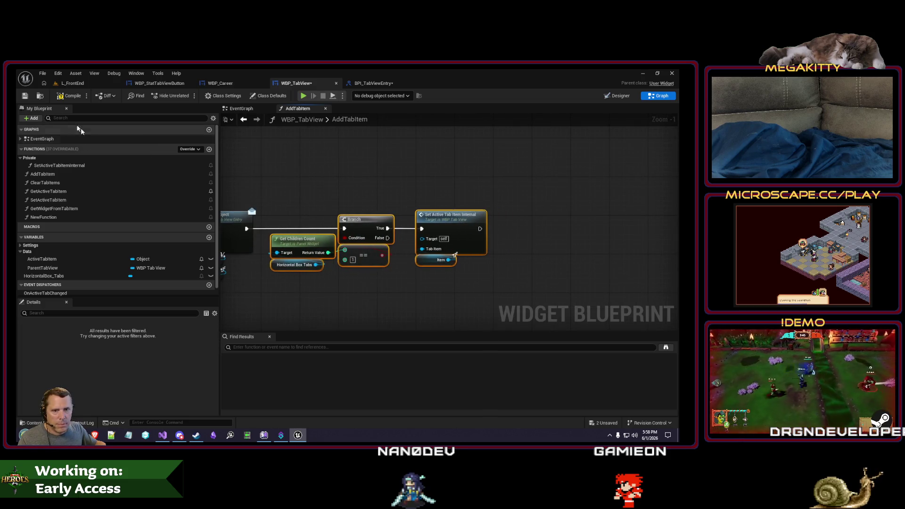
click(374, 83)
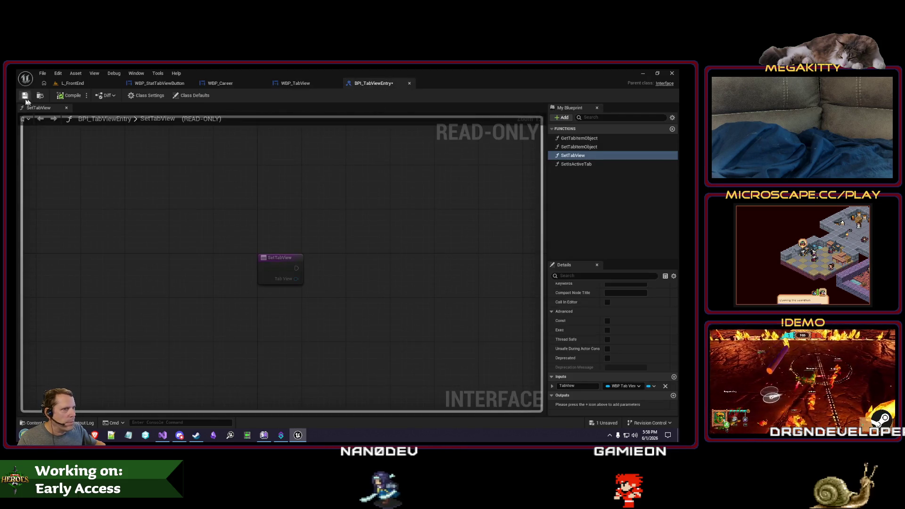
click(291, 83)
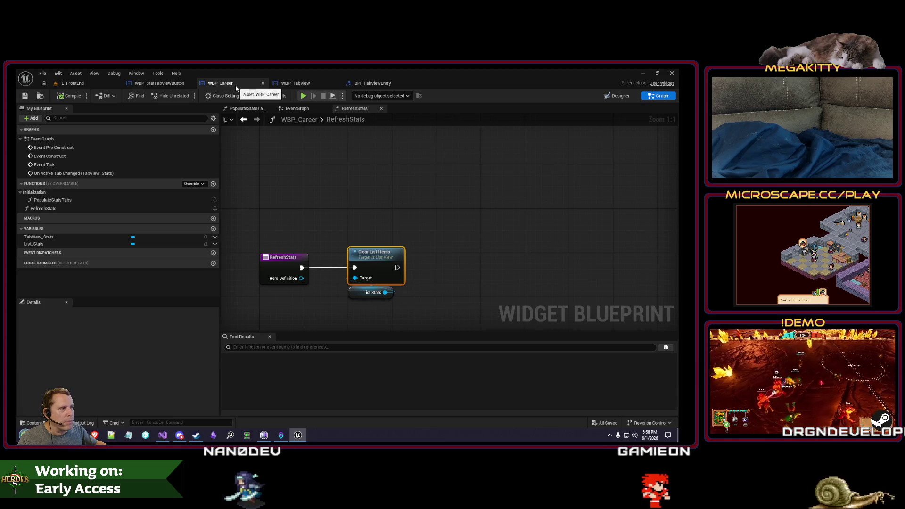
click(173, 84)
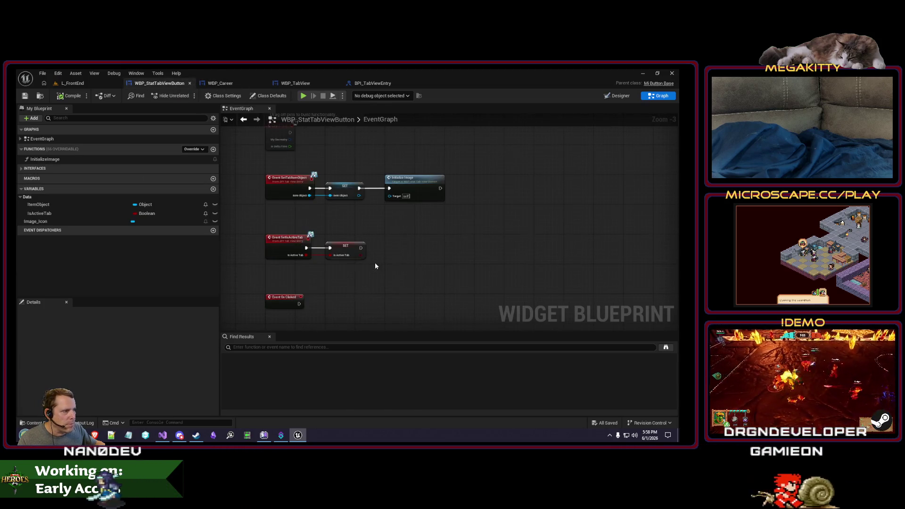
scroll(374, 267, up, 1)
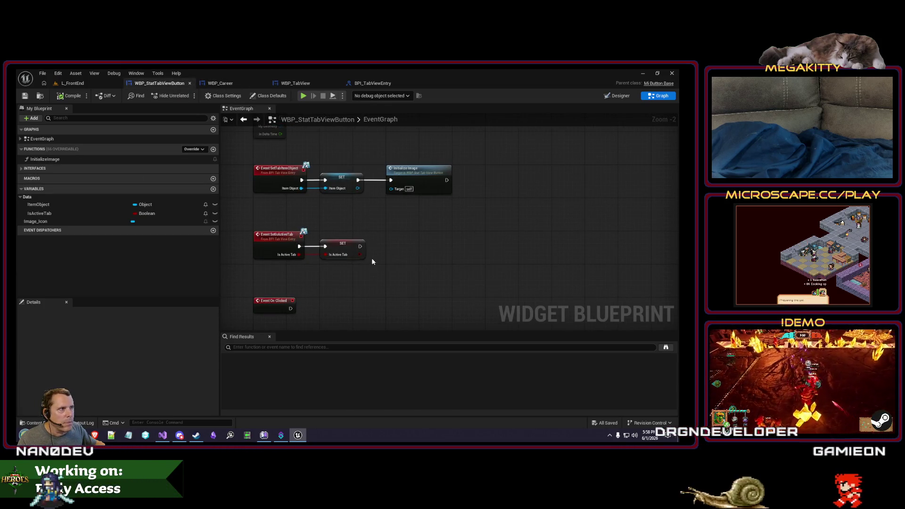
click(295, 84)
scroll(187, 276, down, 1)
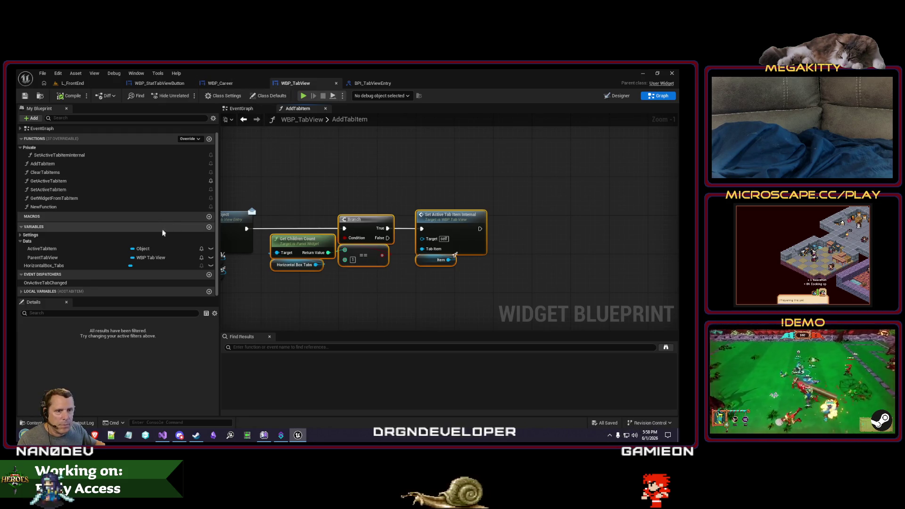
scroll(193, 212, up, 1)
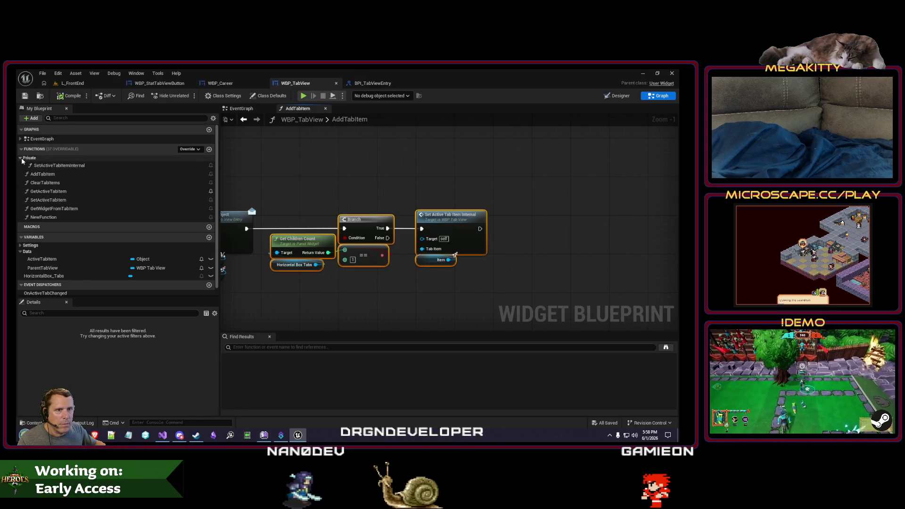
Add and remove a test HandleTabPressed function, and delete the leftover NewFunction.
click(54, 158)
click(209, 149)
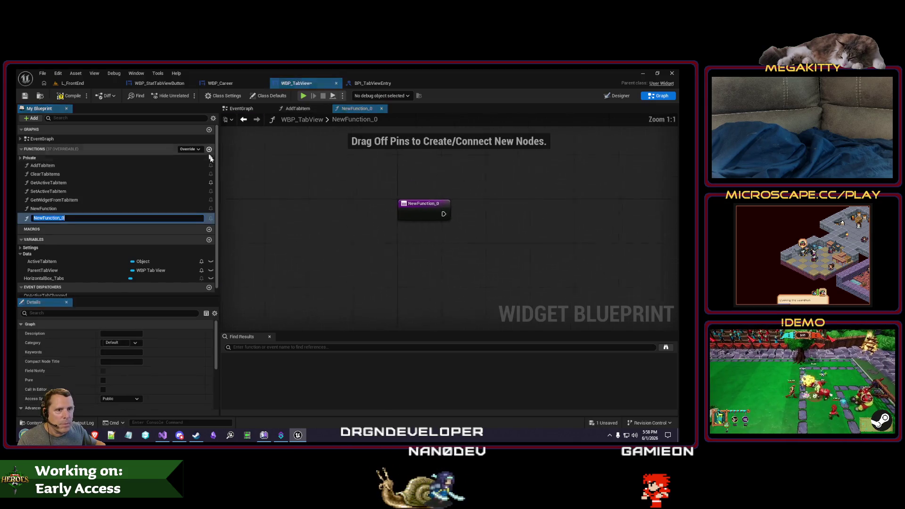
text(HandleTabPressed)
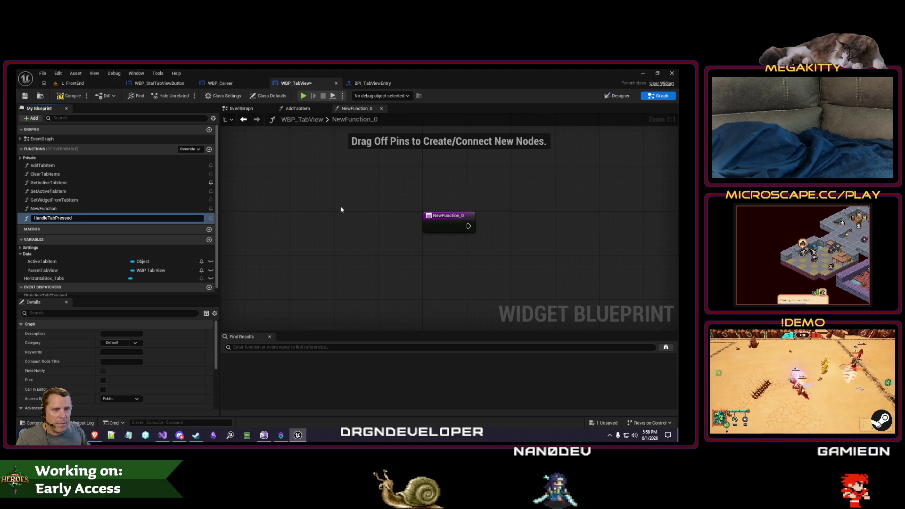
key(Return)
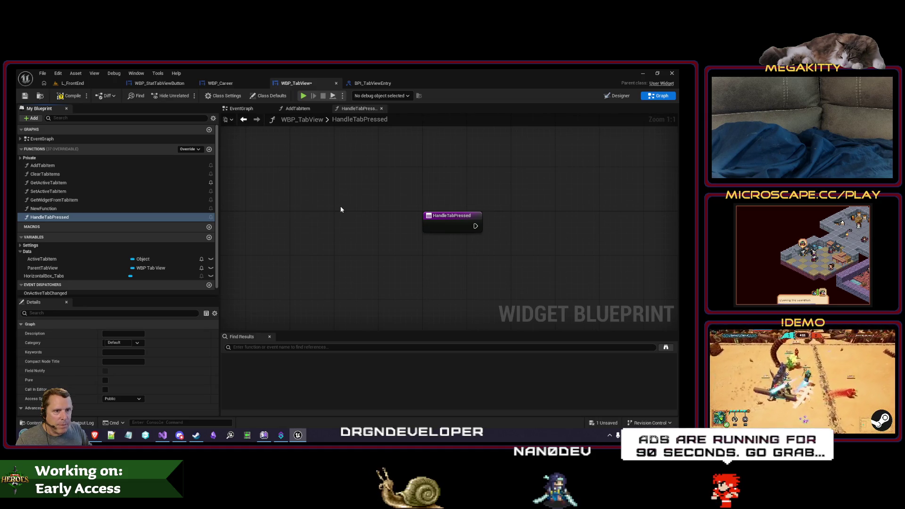
key(Delete)
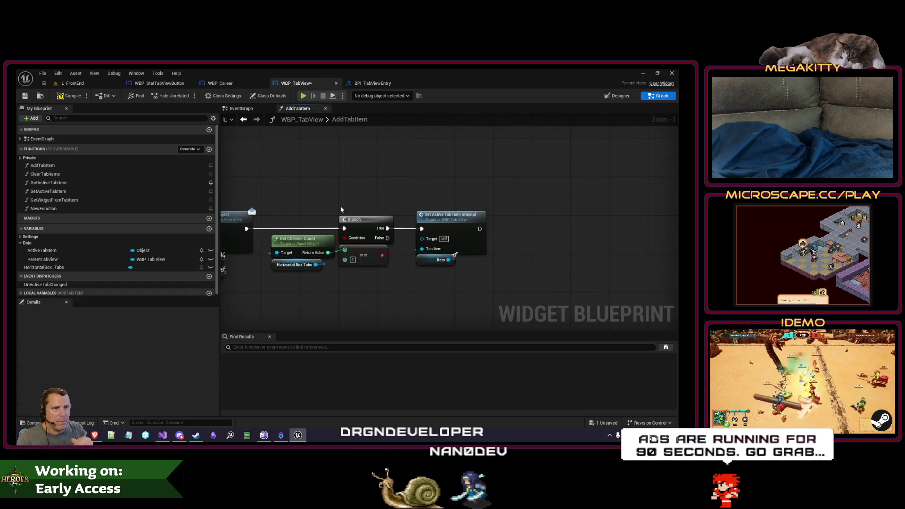
click(75, 208)
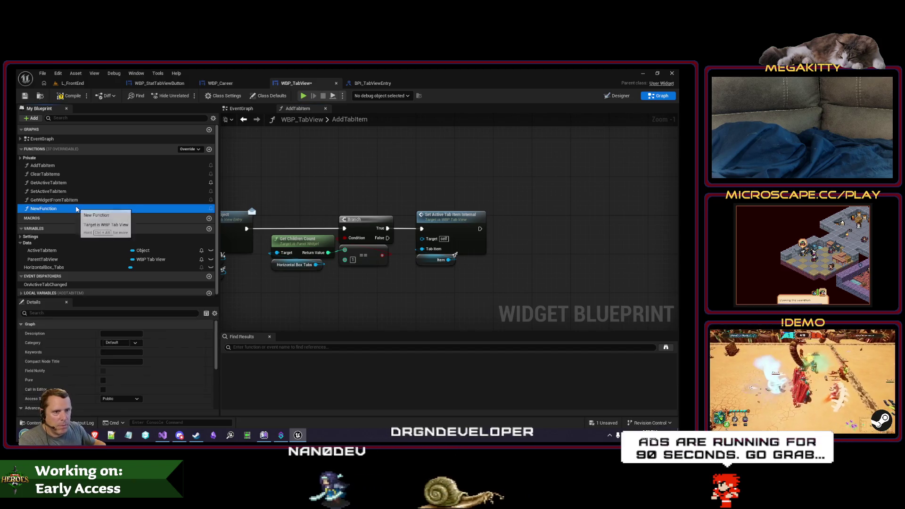
key(Delete)
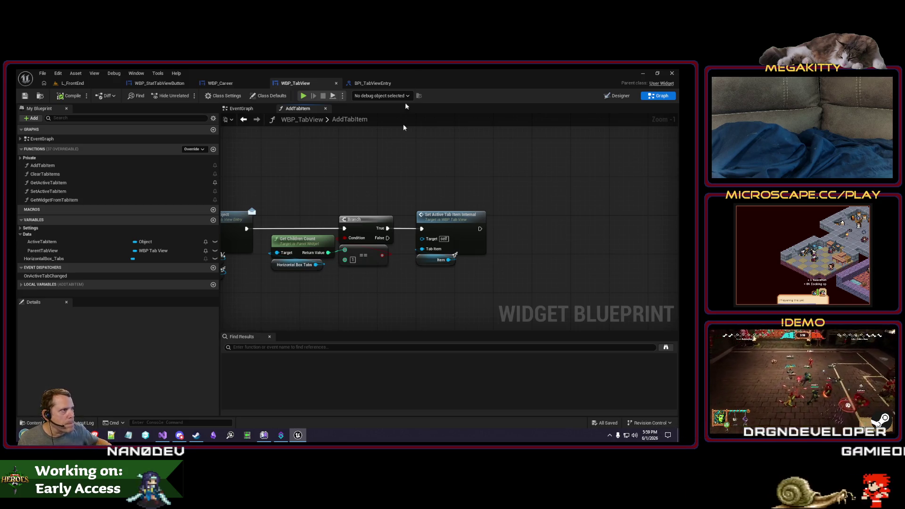
Wire Set Tab View's execution straight into the Branch in AddTabItem and tidy the nodes.
click(366, 83)
click(295, 83)
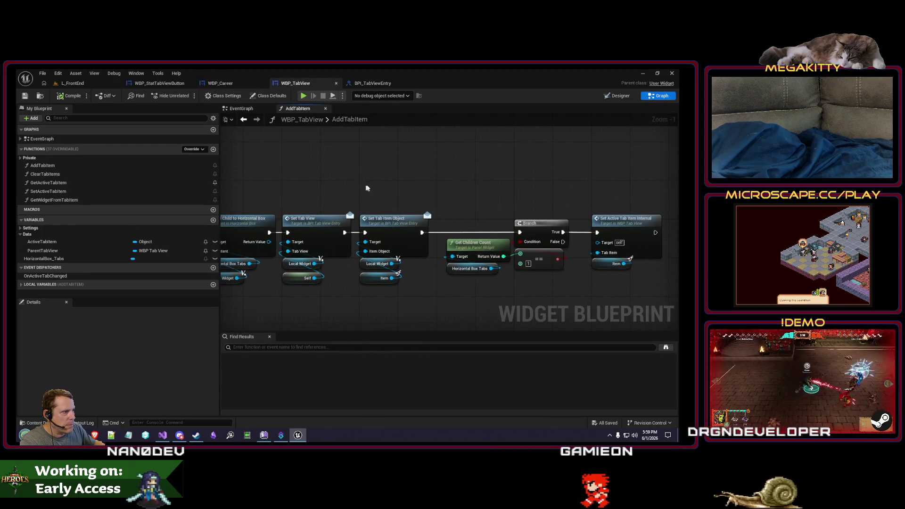
mouse_move(422, 237)
mouse_down()
mouse_move(344, 237)
mouse_move(520, 231)
mouse_up()
drag(476, 196, 648, 271)
drag(633, 227, 555, 227)
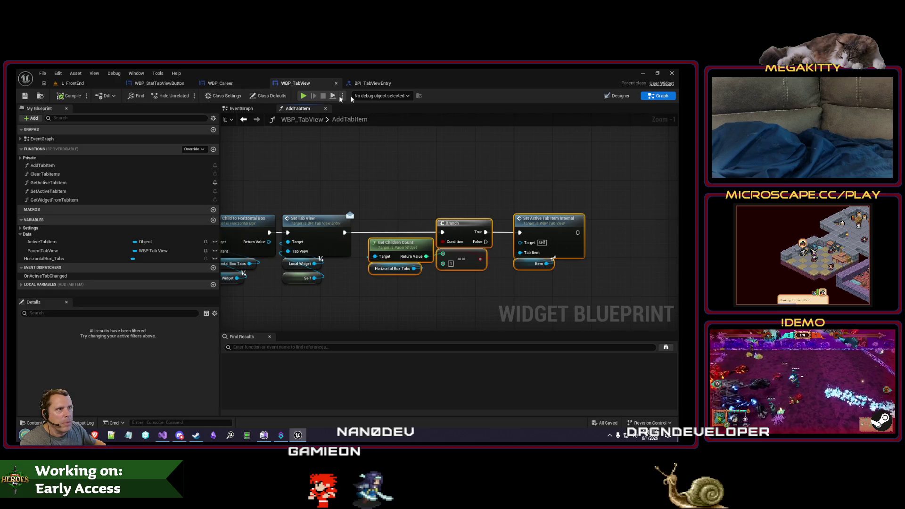
click(377, 83)
click(595, 156)
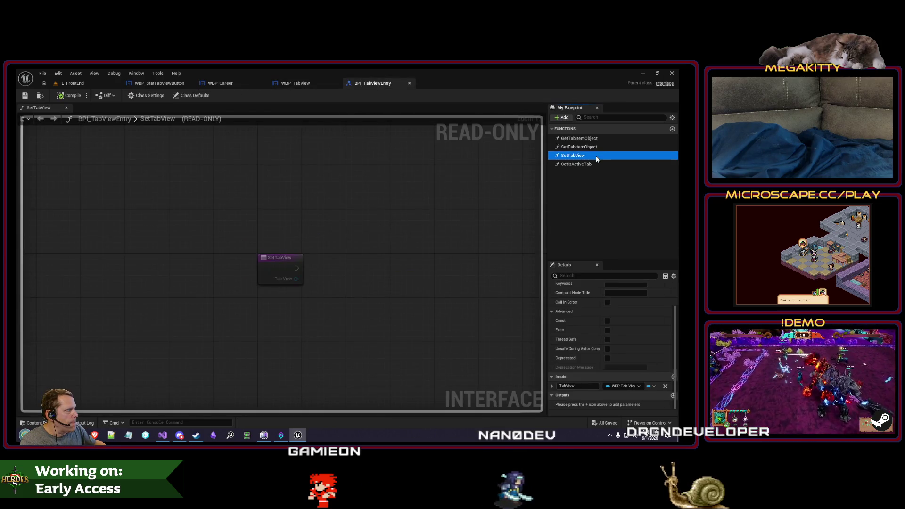
Start deleting the SetTabView interface function but cancel the Delete Function dialog.
key(Delete)
click(405, 265)
click(168, 83)
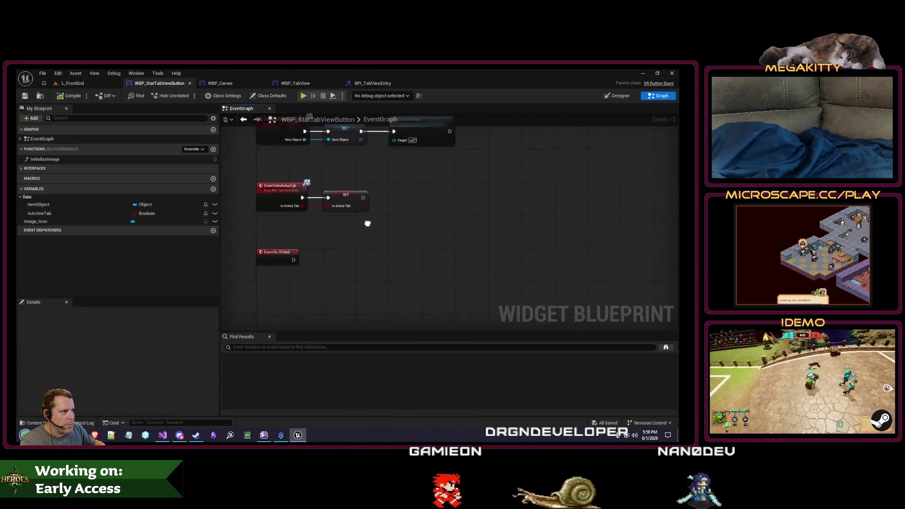
click(277, 346)
text(settabv)
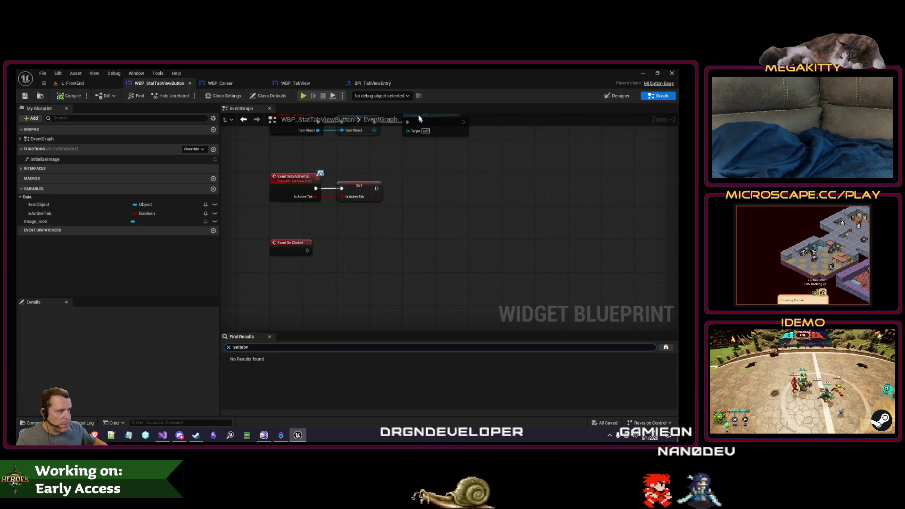
click(369, 83)
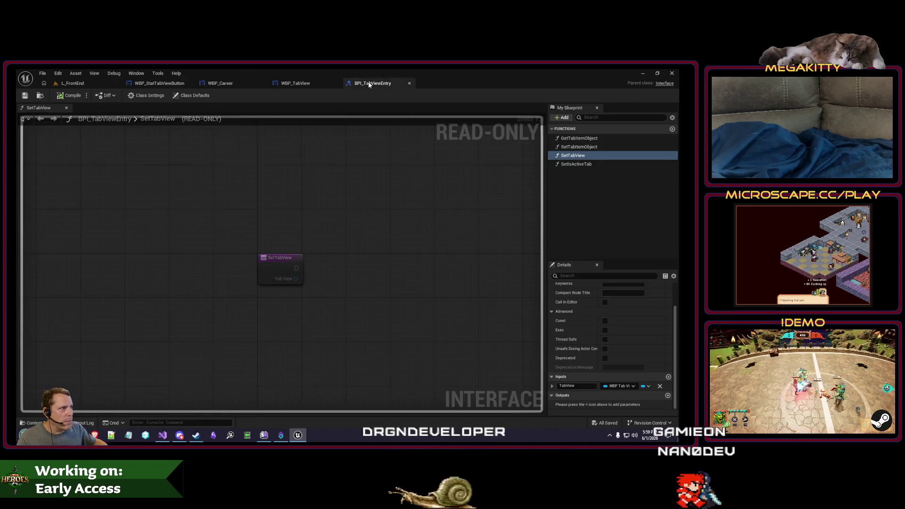
Find all blueprint references to SetTabView by name.
right_click(572, 157)
mouse_move(605, 192)
click(550, 195)
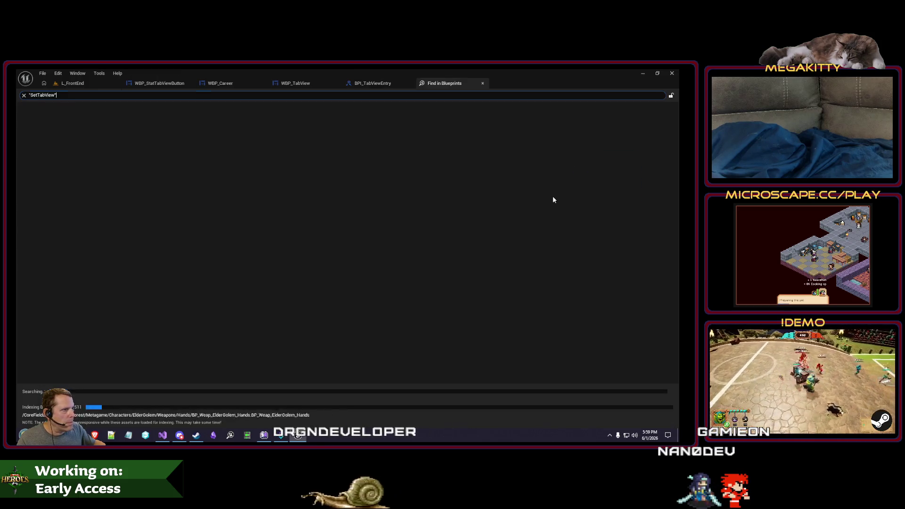
click(308, 87)
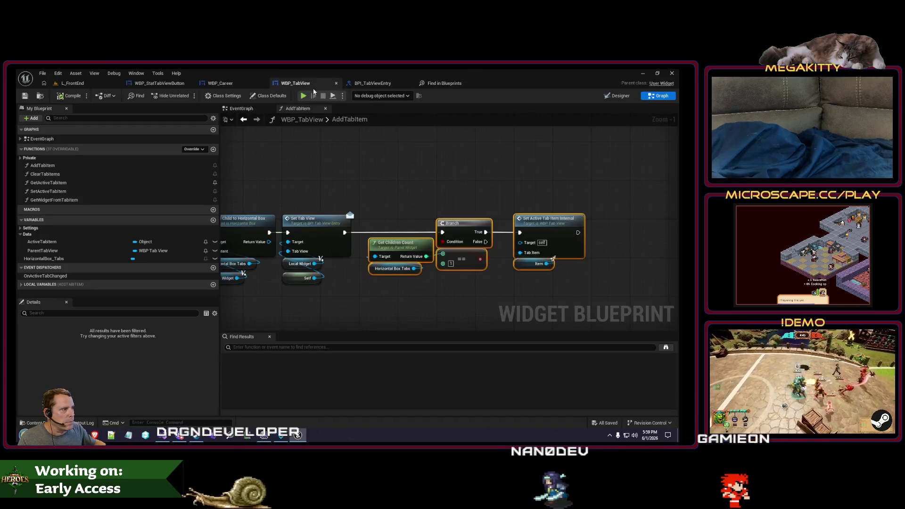
Restore Set Tab Item Object, delete Set Tab View, and wire Add Child directly into Set Tab Item Object.
key(ctrl+z)
key(ctrl+z)
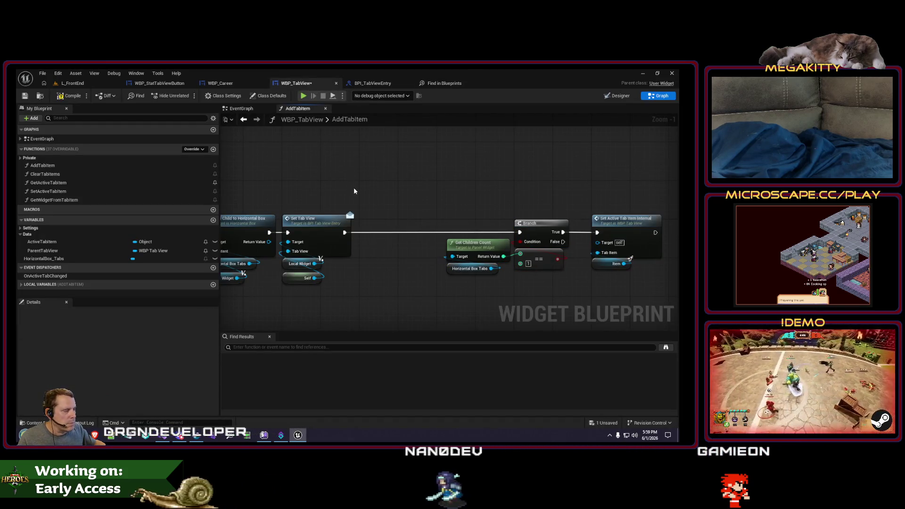
drag(354, 191, 313, 289)
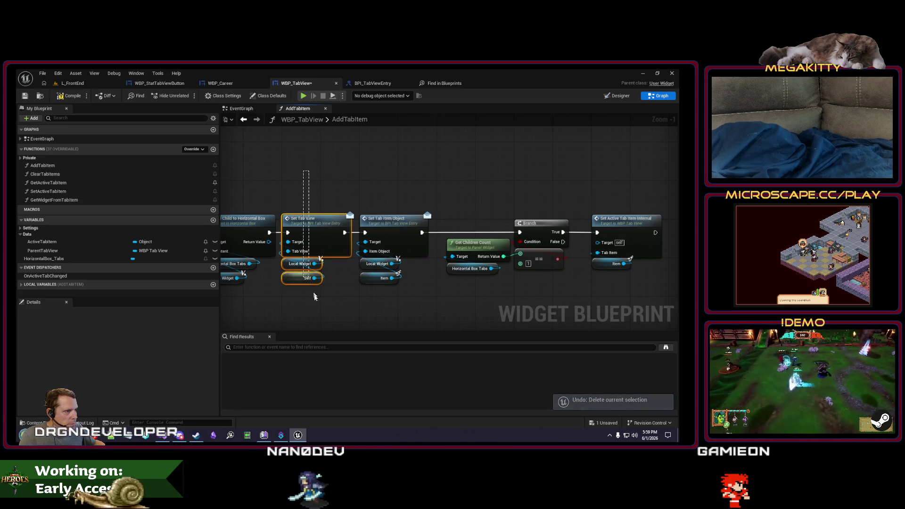
key(Delete)
drag(269, 232, 364, 232)
drag(372, 180, 651, 271)
drag(390, 219, 312, 220)
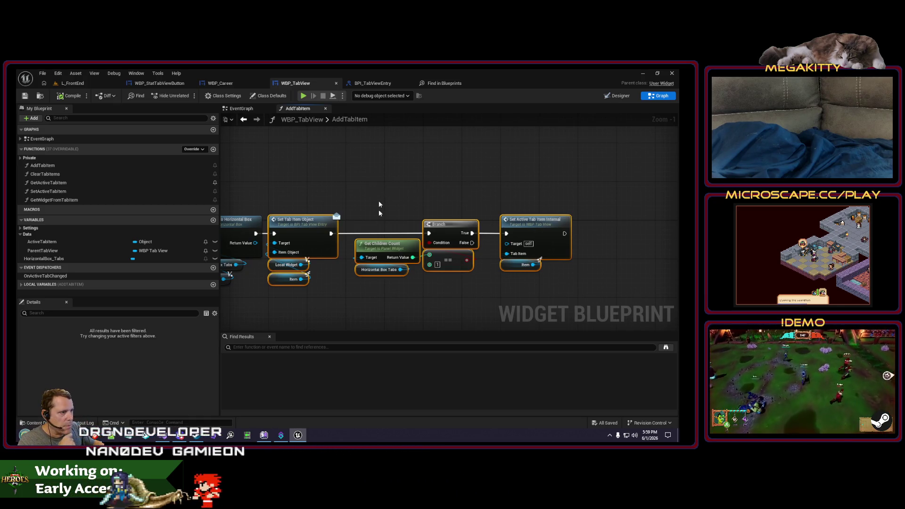
click(483, 85)
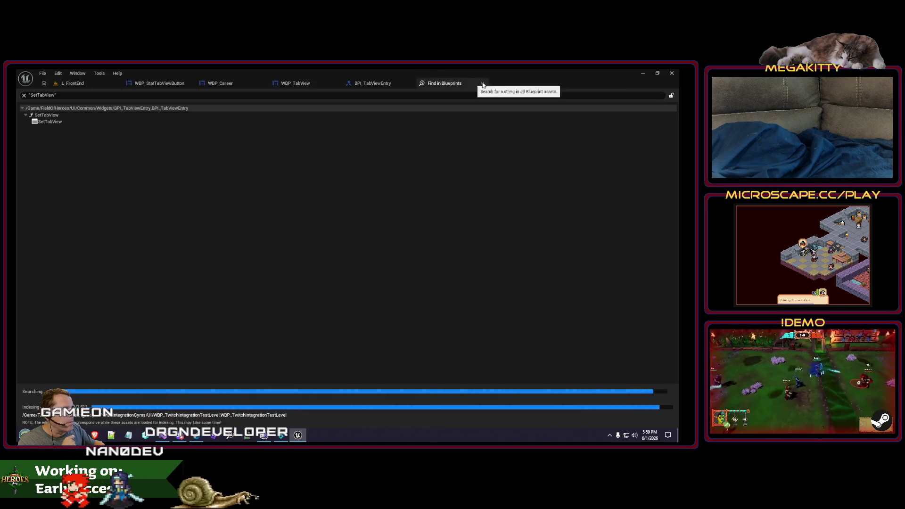
Review the AddTabItem, BPI_TabViewEntry and WBP_StatTabViewButton graphs, ending on the L_FrontEnd level.
click(483, 84)
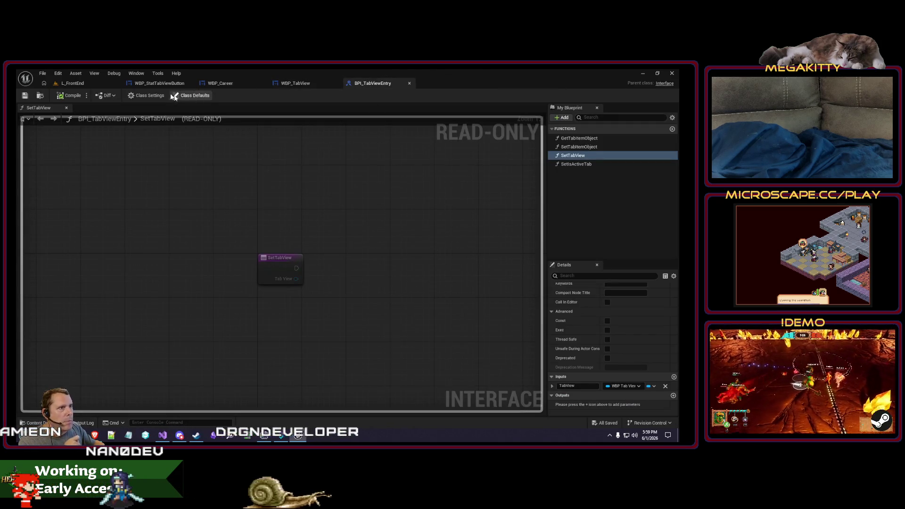
key(ctrl+Tab)
click(241, 83)
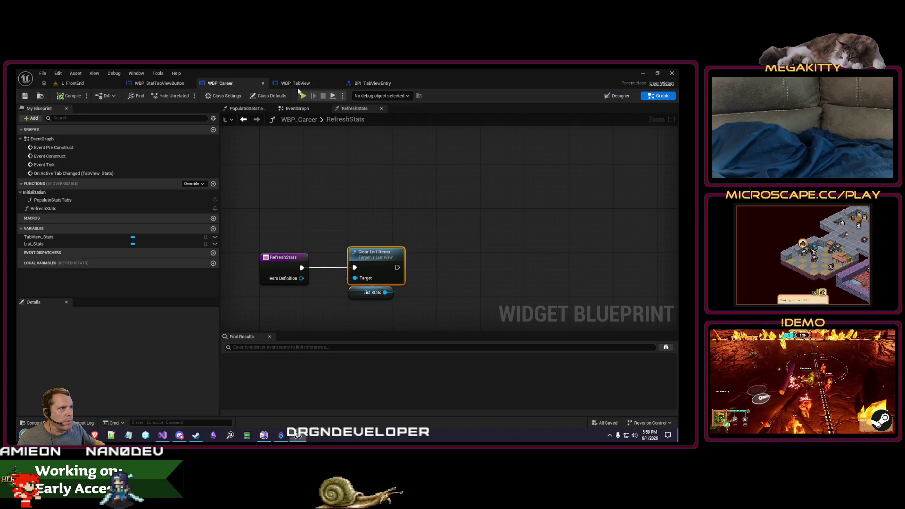
click(296, 84)
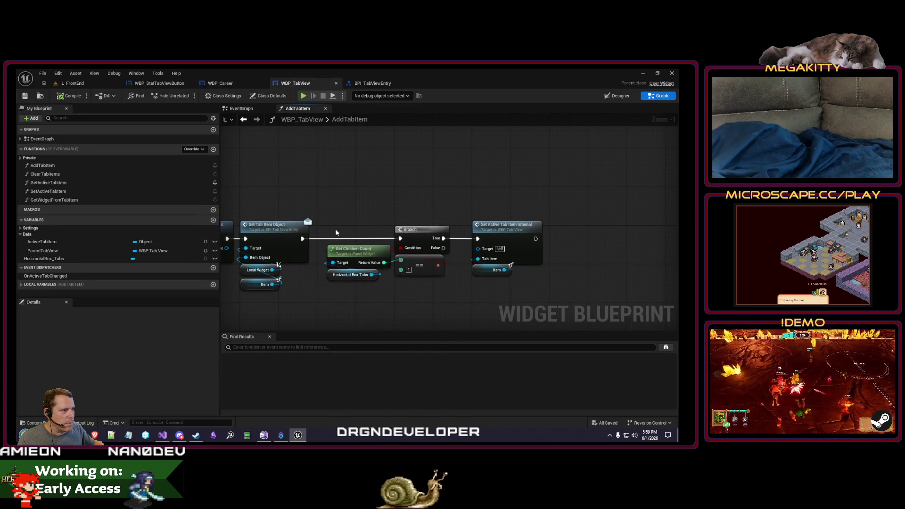
mouse_move(335, 215)
mouse_down()
mouse_move(504, 295)
mouse_move(435, 202)
mouse_up()
click(372, 83)
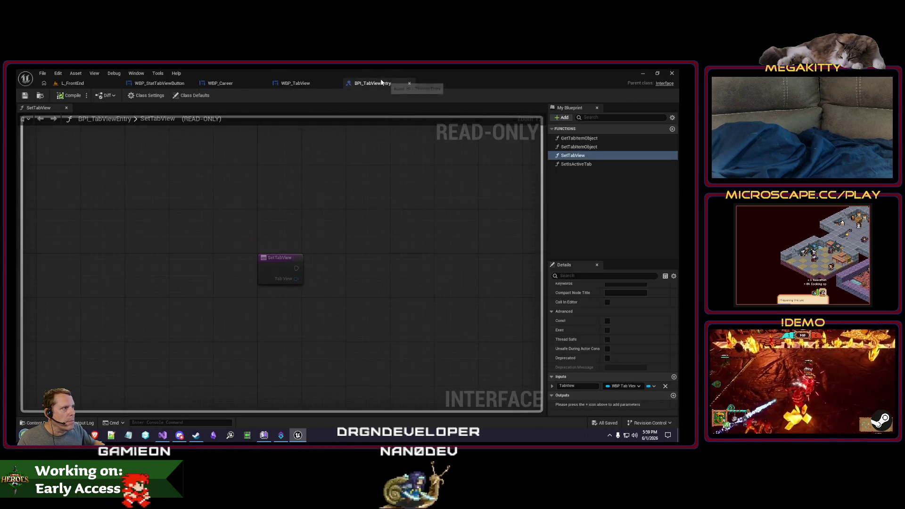
click(309, 83)
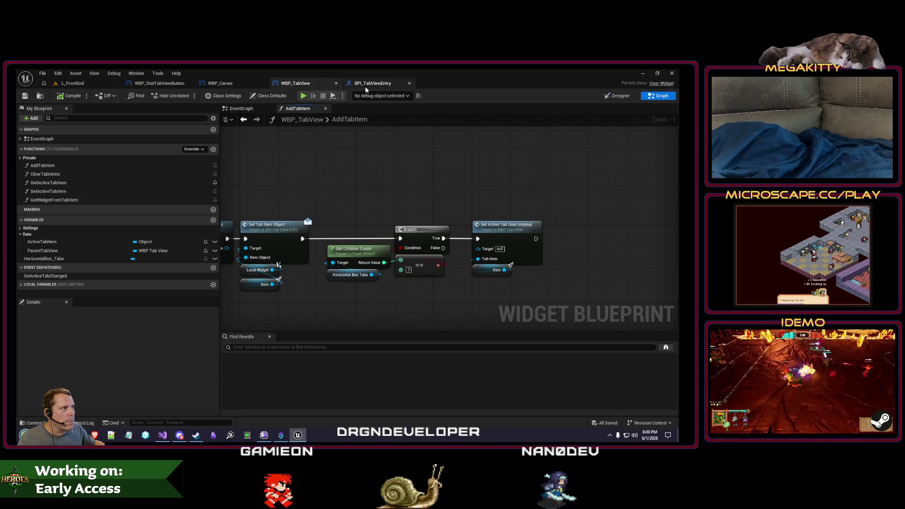
click(372, 83)
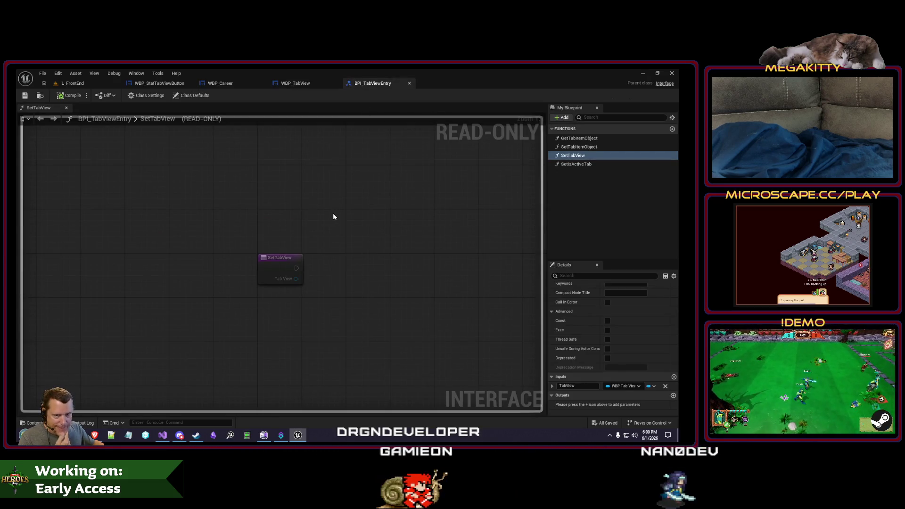
click(304, 83)
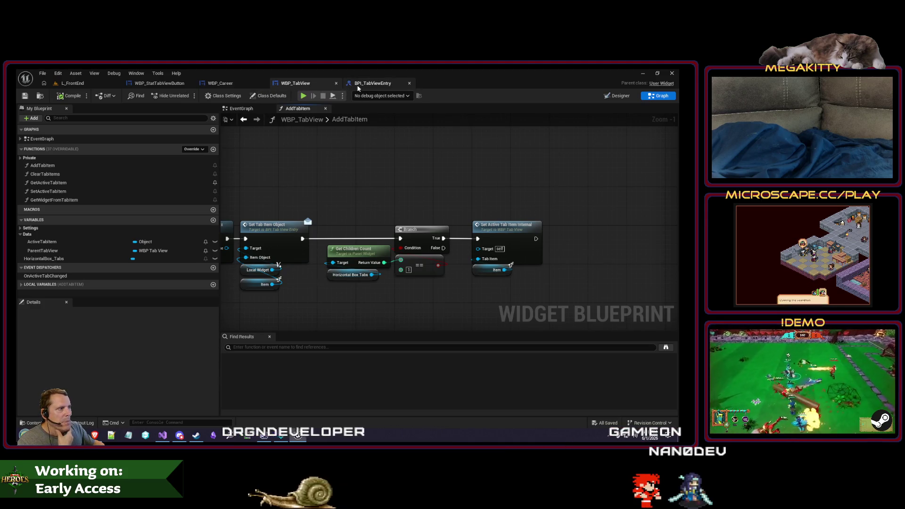
click(149, 85)
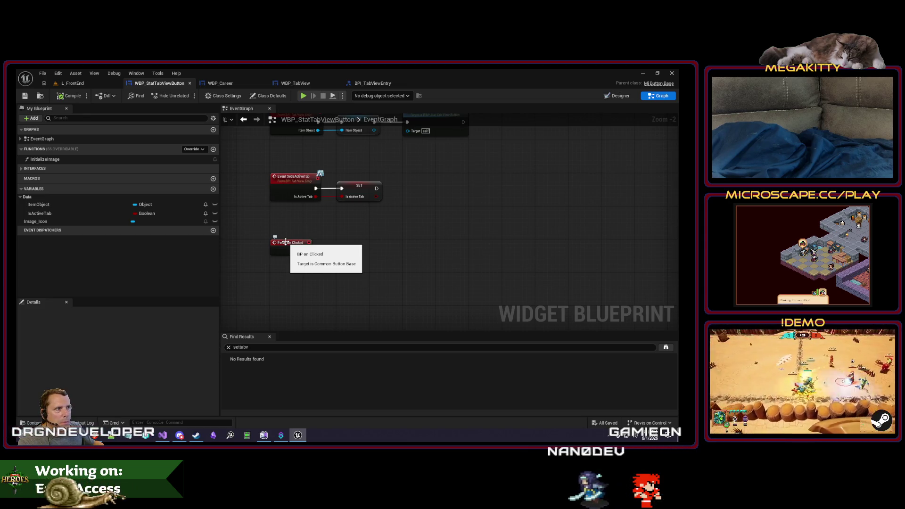
click(374, 83)
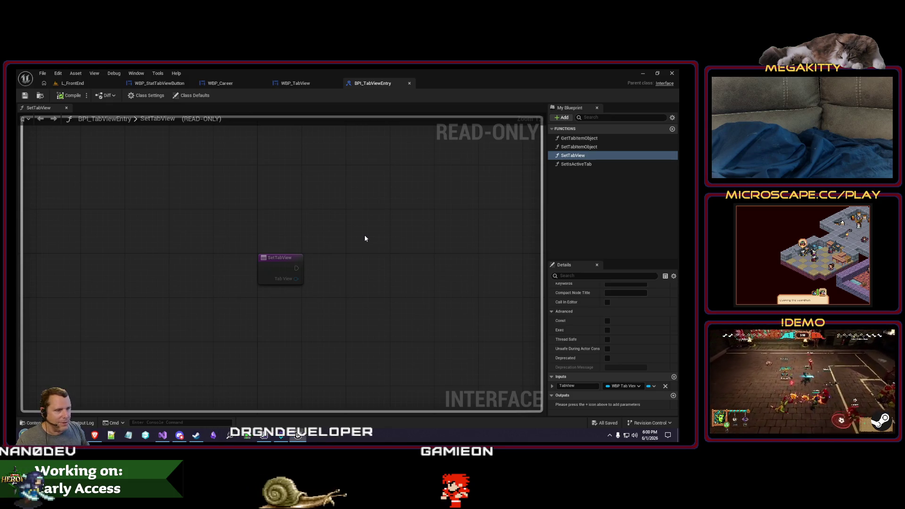
click(89, 83)
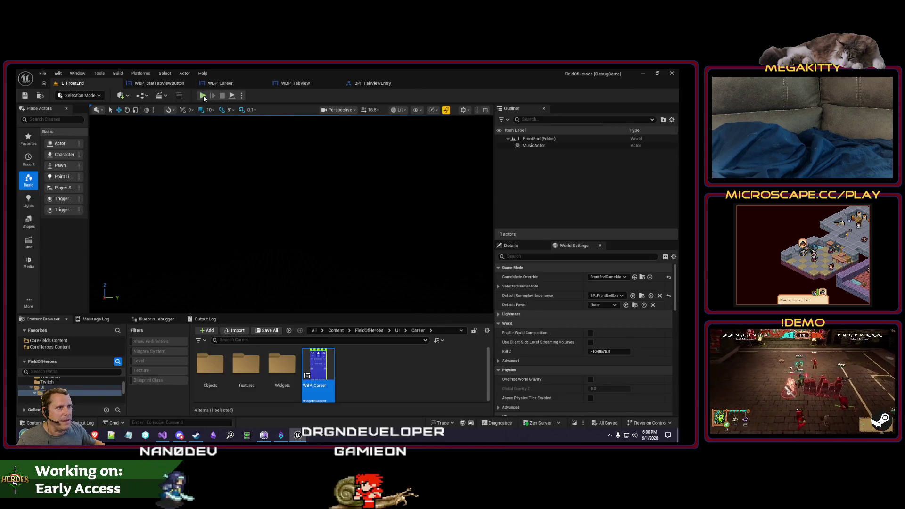
Play-test the front end in the editor twice, stopping each session with Escape.
key(alt+p)
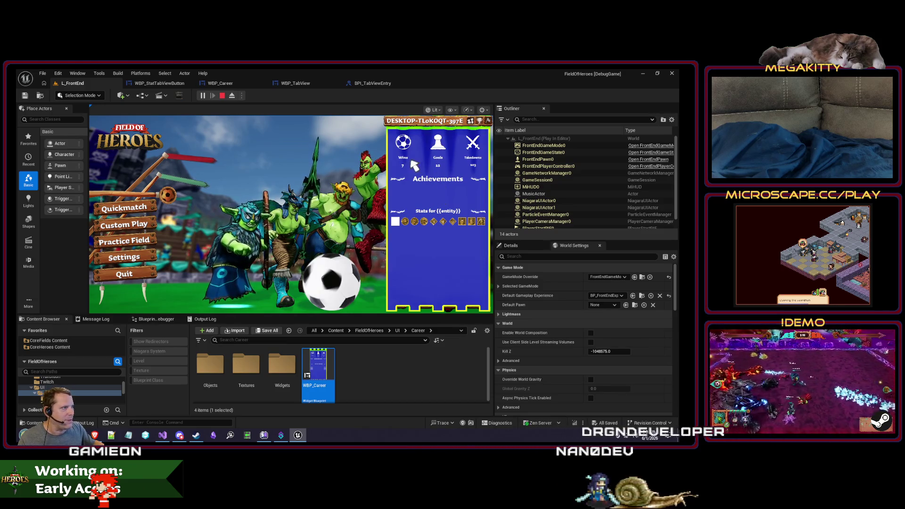
key(Escape)
click(156, 85)
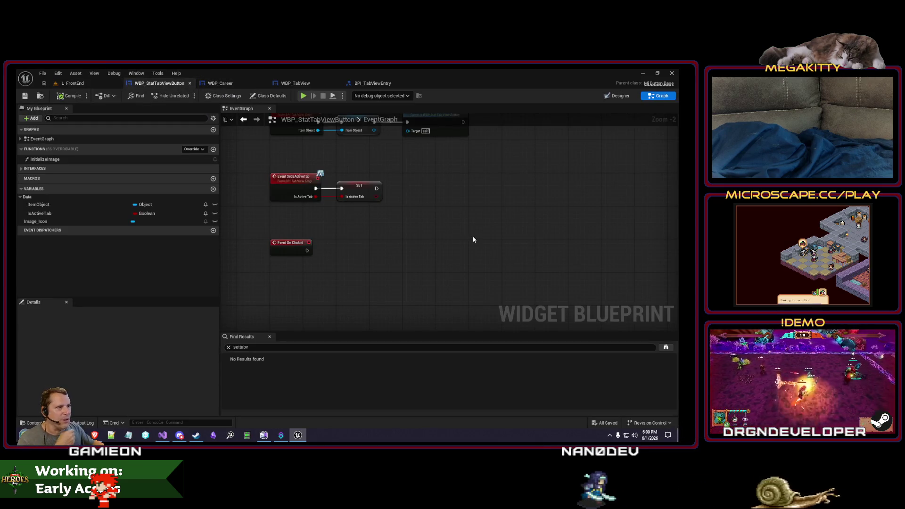
click(72, 83)
click(211, 91)
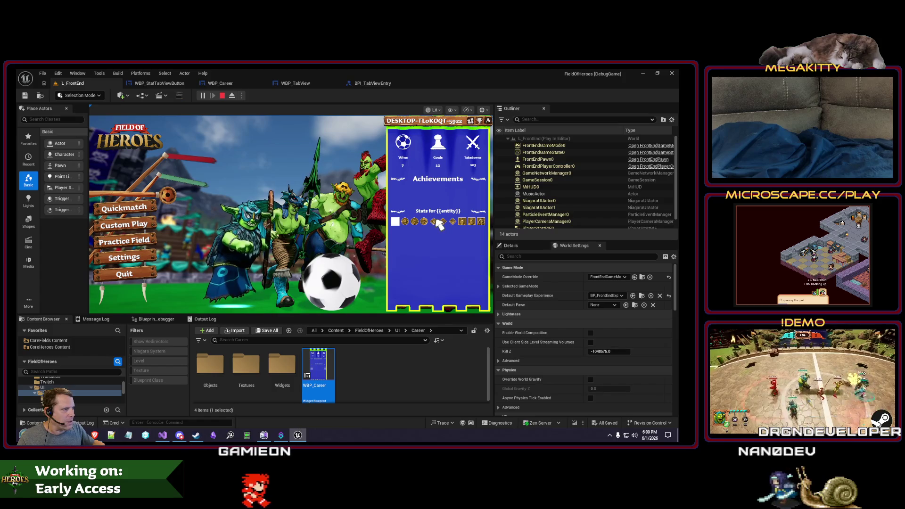
key(Escape)
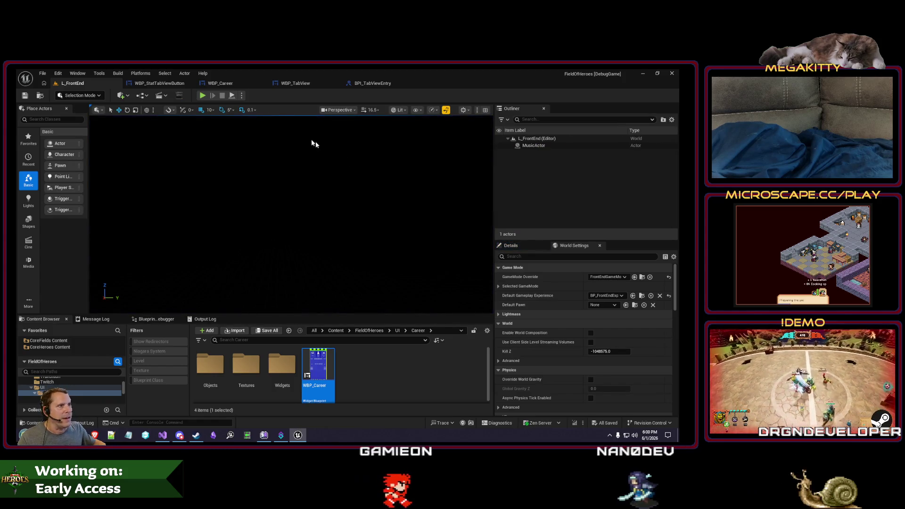
click(236, 83)
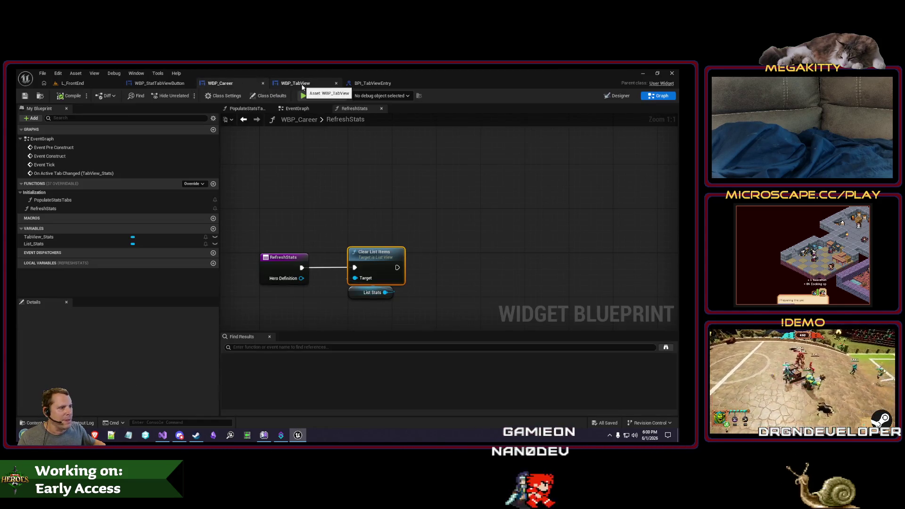
Add a GetEvents function to BPI_TabViewEntry, then delete it again.
click(296, 83)
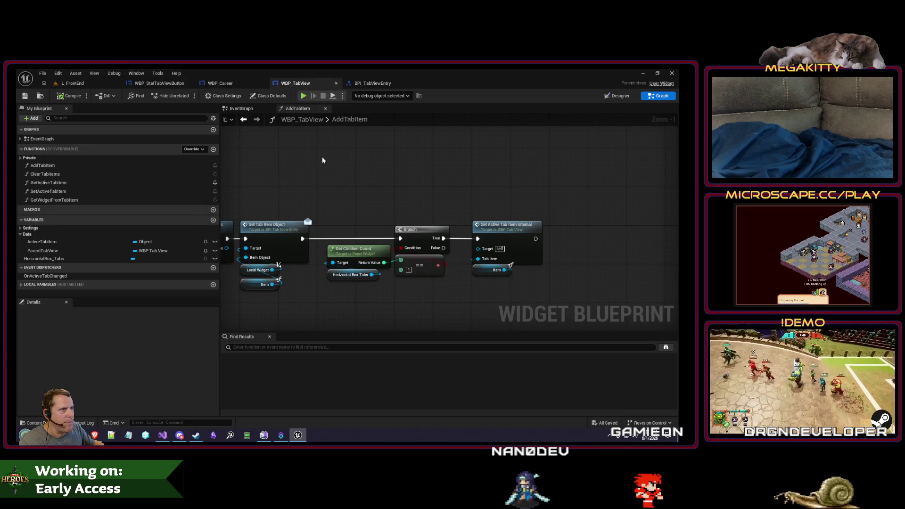
scroll(323, 160, down, 1)
mouse_move(335, 176)
mouse_down()
mouse_move(299, 173)
mouse_move(355, 173)
mouse_up()
click(372, 84)
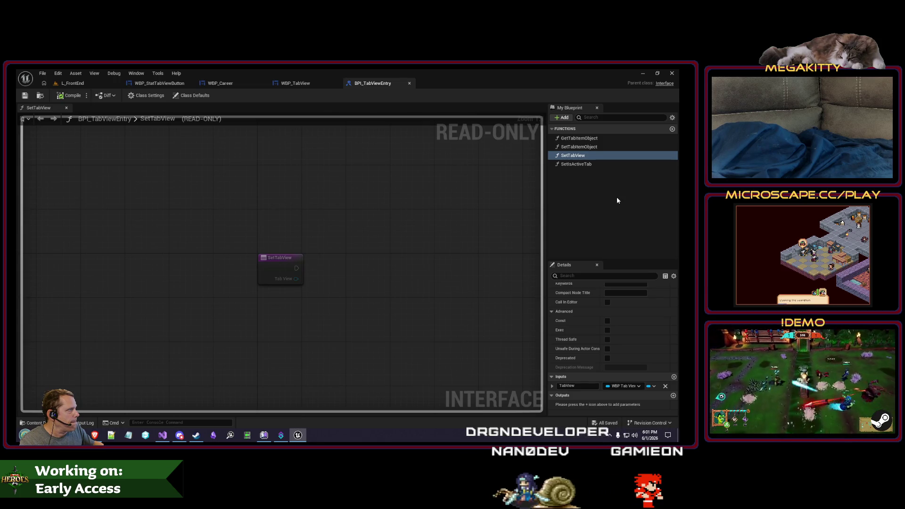
click(672, 130)
text(GetEvents)
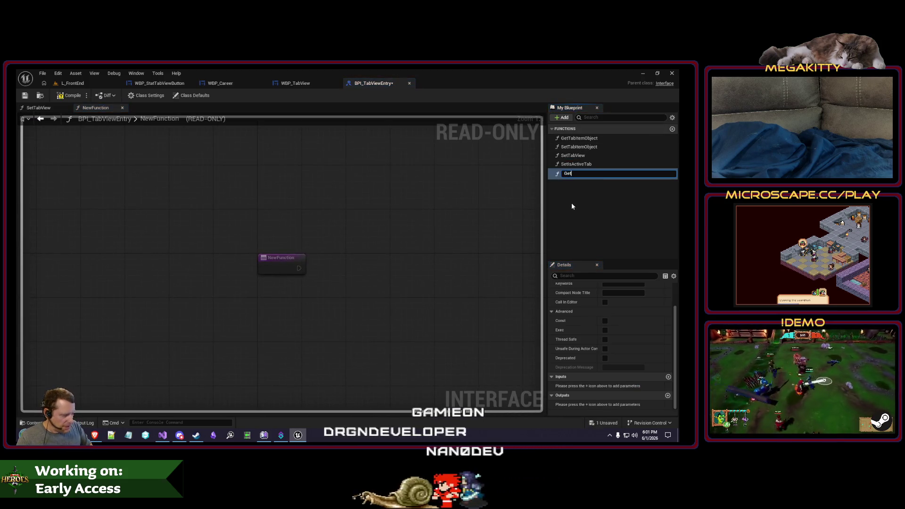
key(Return)
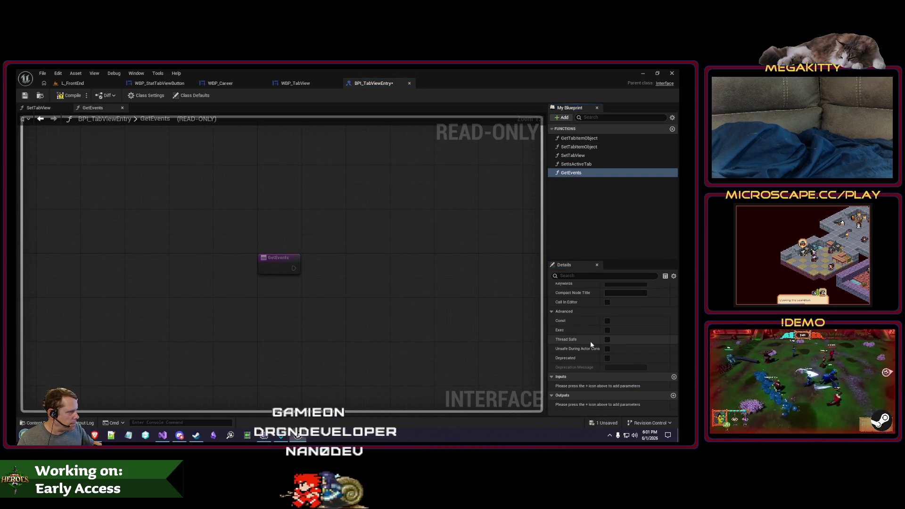
click(572, 173)
key(Delete)
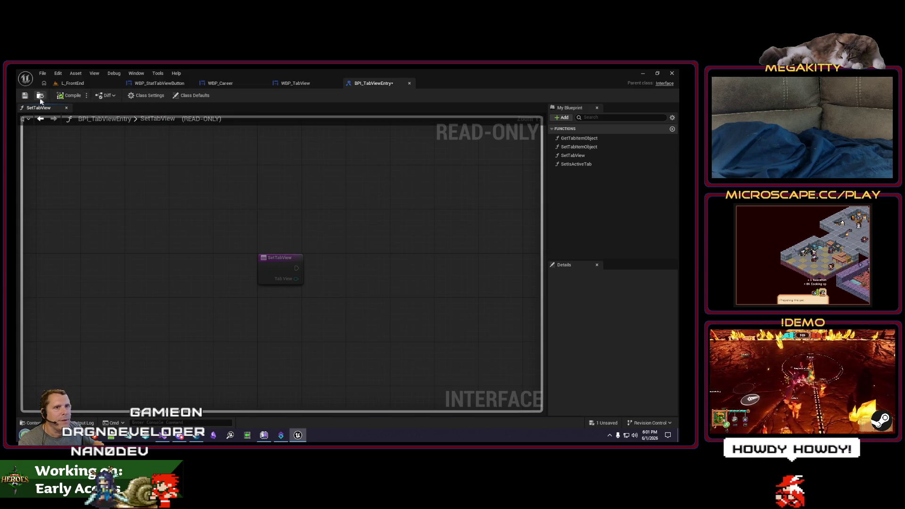
Save BPI_TabViewEntry and return to WBP_TabView's AddTabItem graph.
click(25, 95)
click(295, 84)
click(232, 83)
click(293, 83)
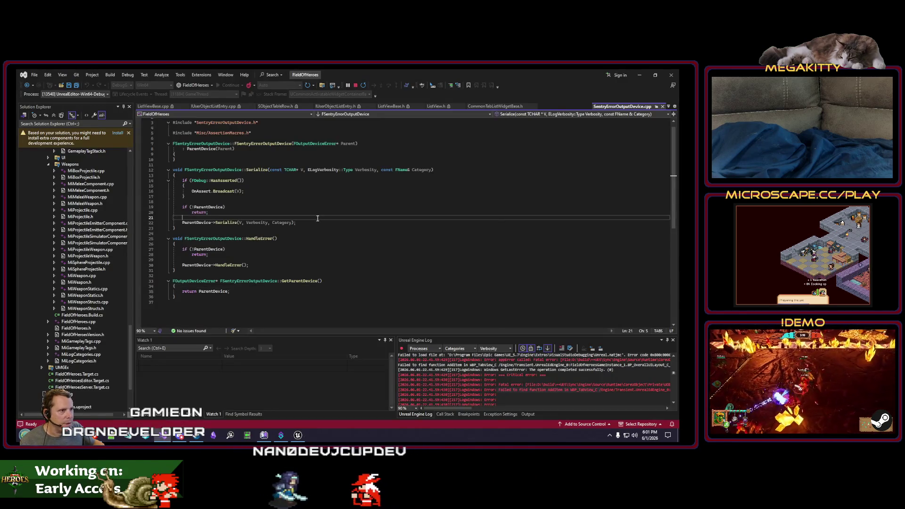
Close SentryErrorOutputDevice.cpp, skim SObjectTableRow.h and ListViewBase.cpp, then return to the Unreal Editor.
click(662, 107)
click(222, 106)
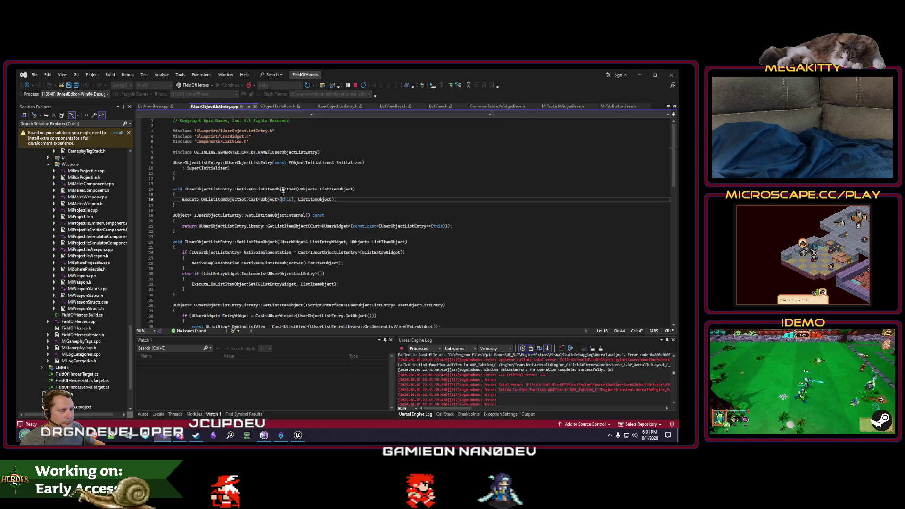
click(289, 106)
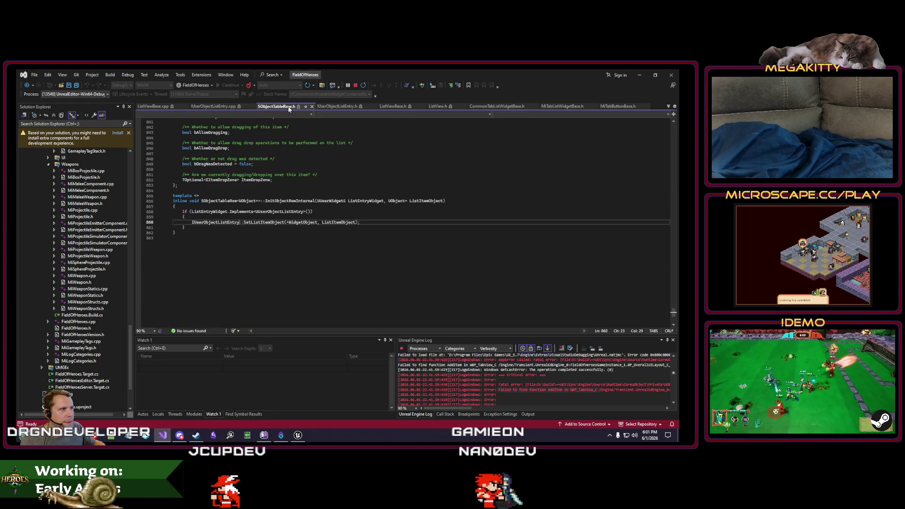
click(247, 161)
click(153, 106)
click(198, 189)
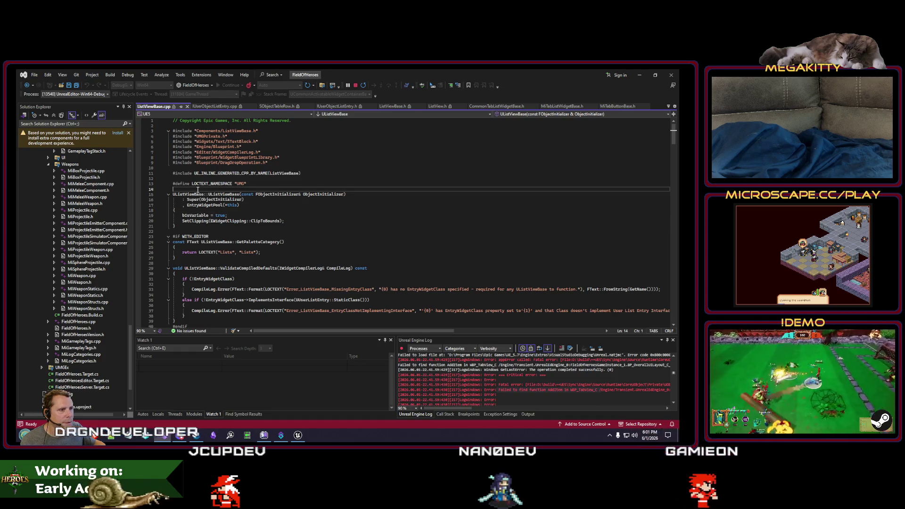
click(300, 441)
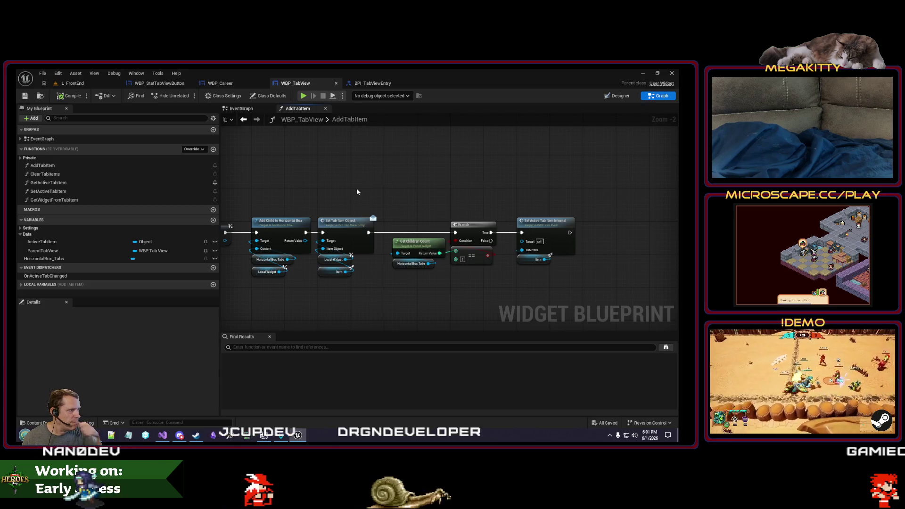
Drag LocalWidget from the Local Variables list into the AddTabItem graph as a Get LocalWidget node.
mouse_move(370, 186)
mouse_down()
mouse_move(298, 167)
mouse_move(283, 179)
mouse_move(331, 292)
mouse_move(295, 289)
mouse_up()
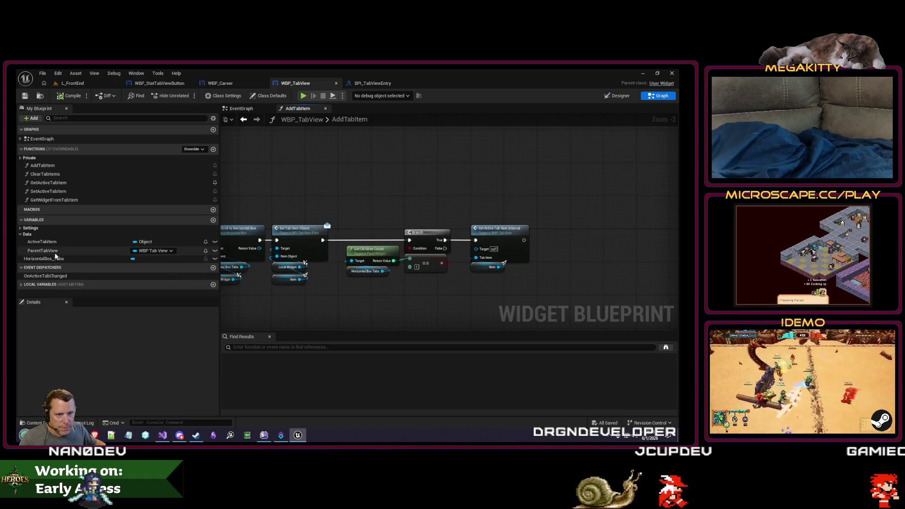
drag(349, 308, 461, 302)
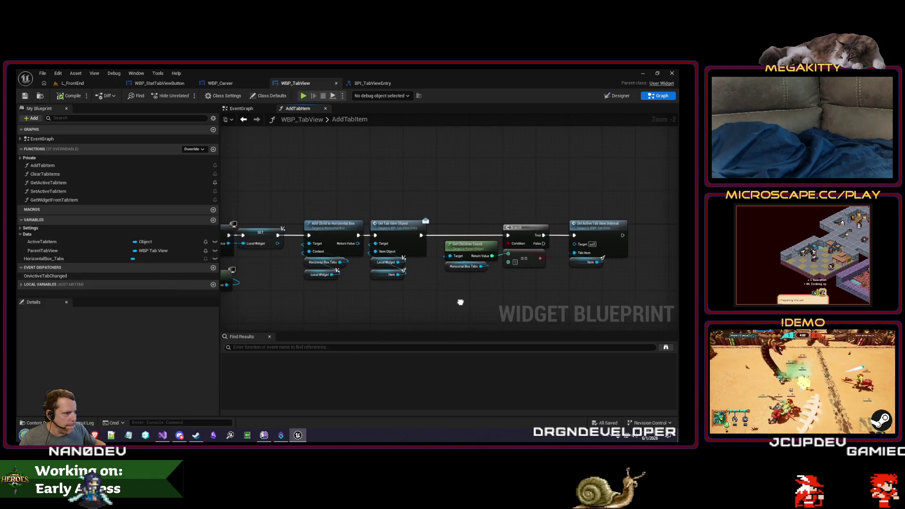
click(21, 284)
click(36, 291)
mouse_move(36, 291)
mouse_down()
mouse_move(602, 307)
mouse_move(430, 295)
mouse_move(497, 279)
mouse_move(457, 289)
mouse_up()
click(606, 307)
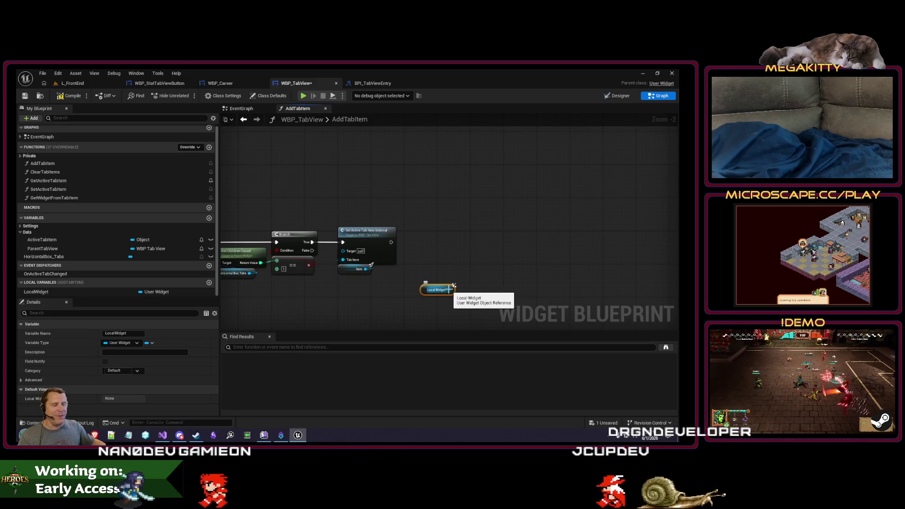
drag(450, 290, 449, 256)
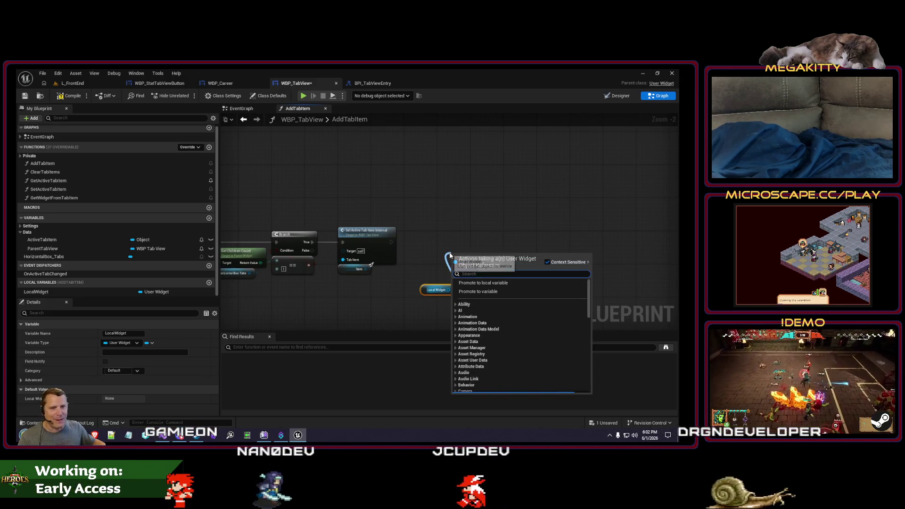
Try a Cast To MiButtonBase and Bind Event to On Clicked chain from the Local Widget output.
key(Escape)
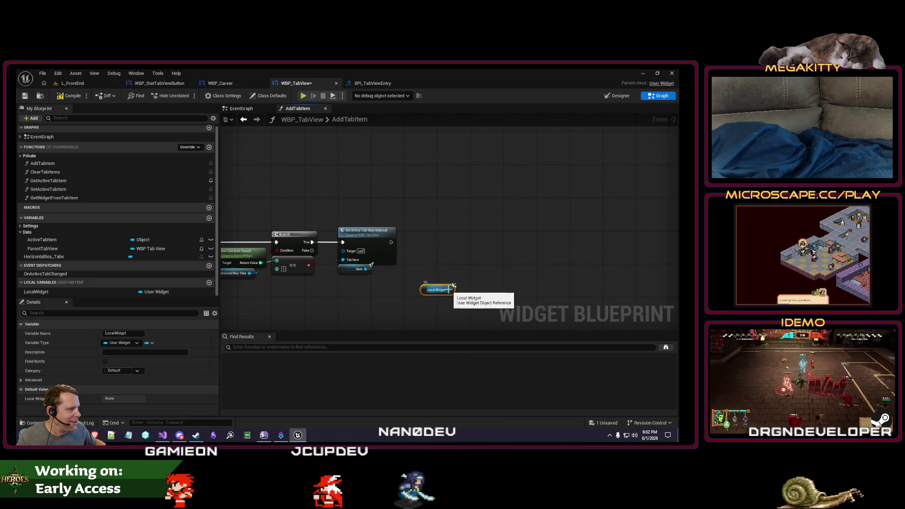
drag(449, 290, 444, 248)
text(cast to mibut)
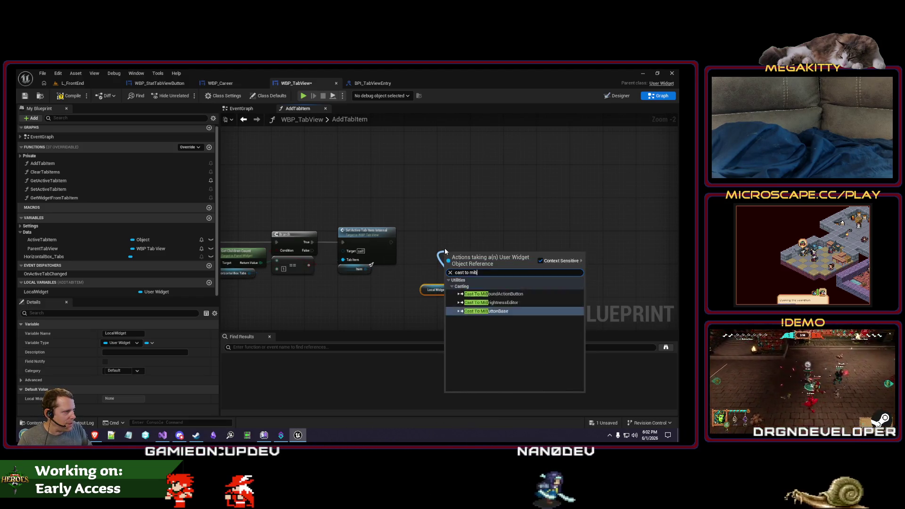
key(Return)
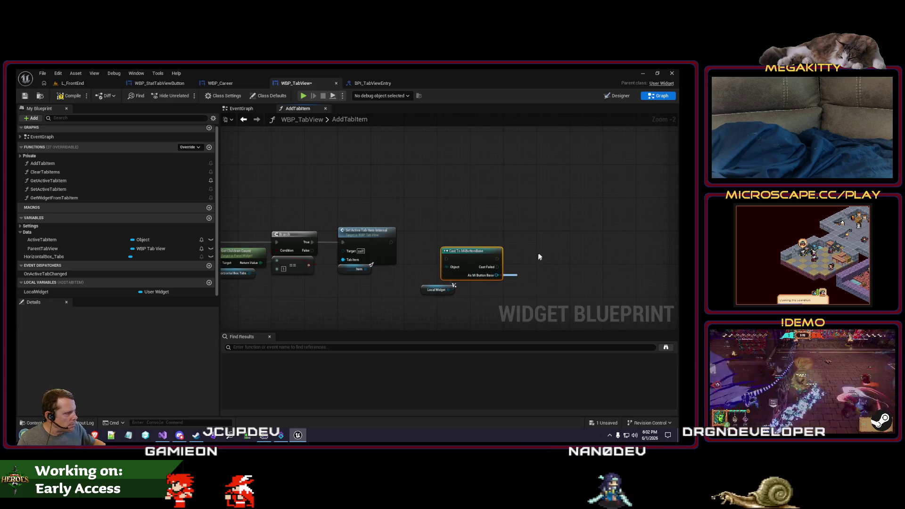
drag(533, 261, 539, 256)
text(bind event to on bu)
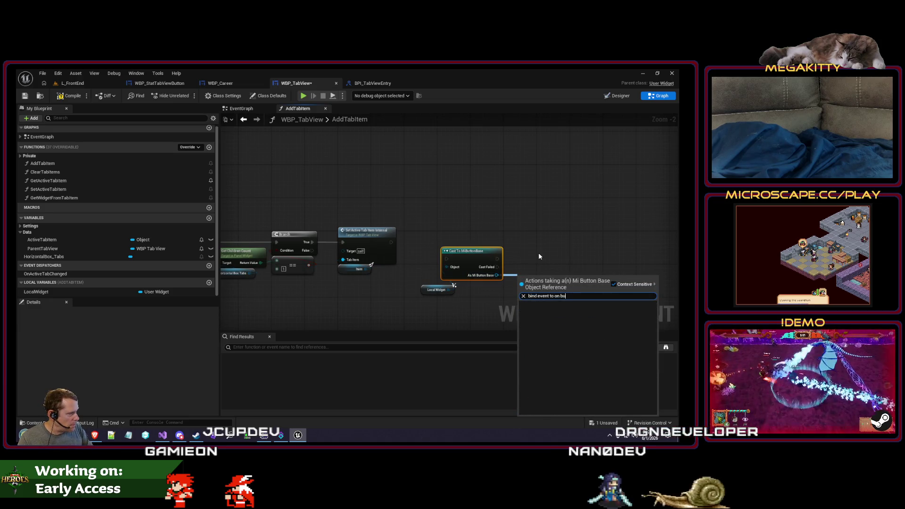
key(Escape)
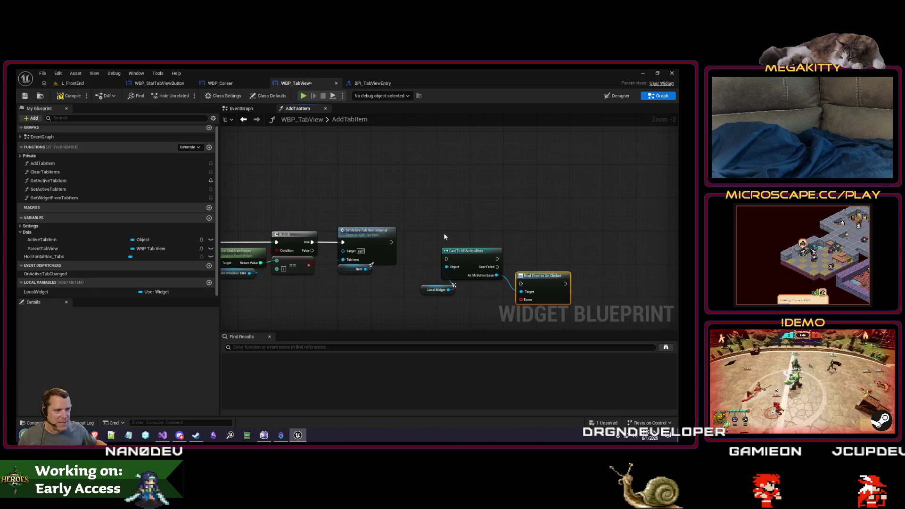
Delete the trial getter, cast and bind nodes, then compile and save WBP_TabView.
drag(442, 233, 552, 308)
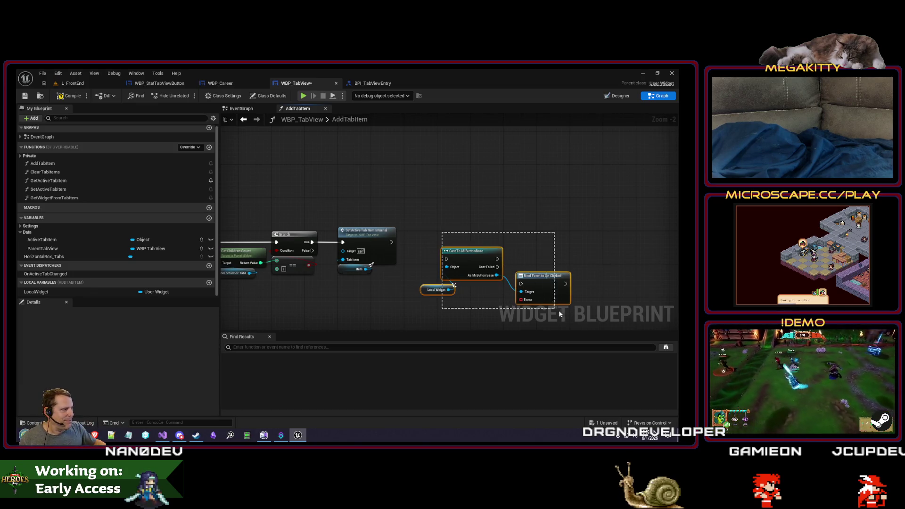
key(Delete)
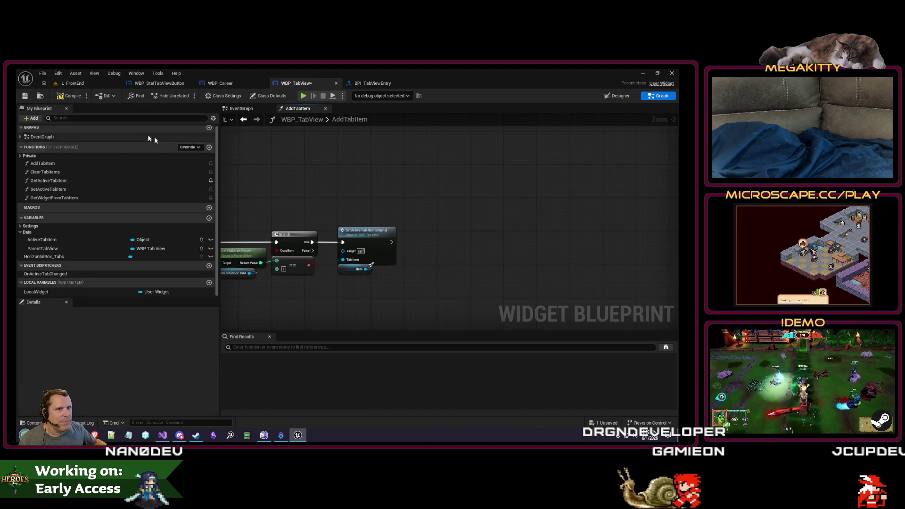
click(70, 98)
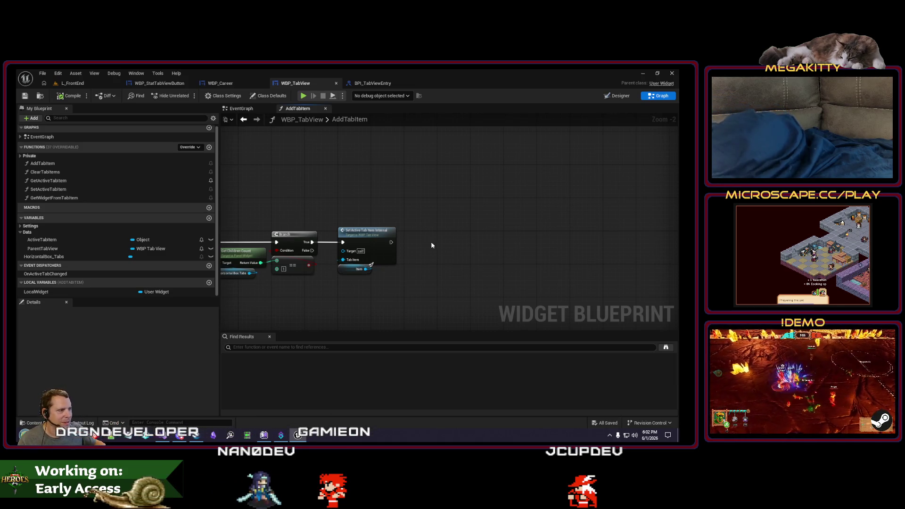
drag(403, 219, 429, 216)
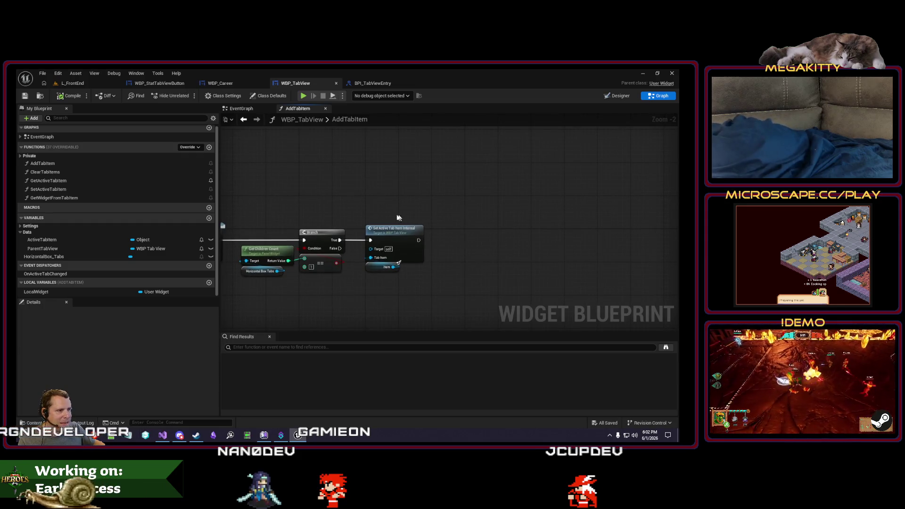
drag(322, 209, 347, 219)
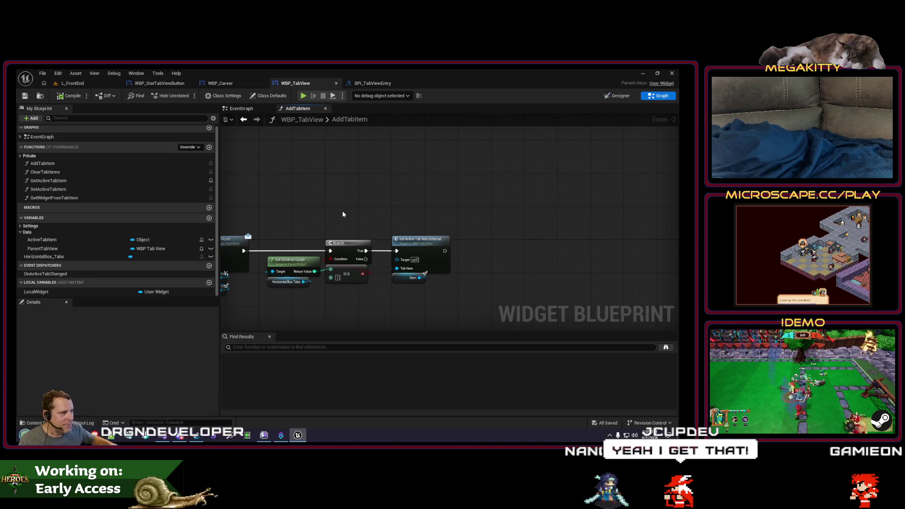
drag(322, 231, 358, 235)
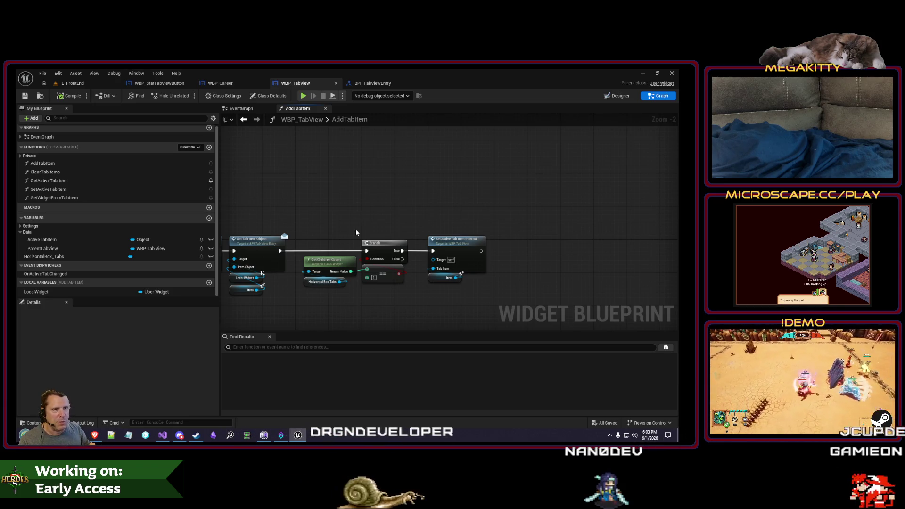
drag(356, 231, 364, 239)
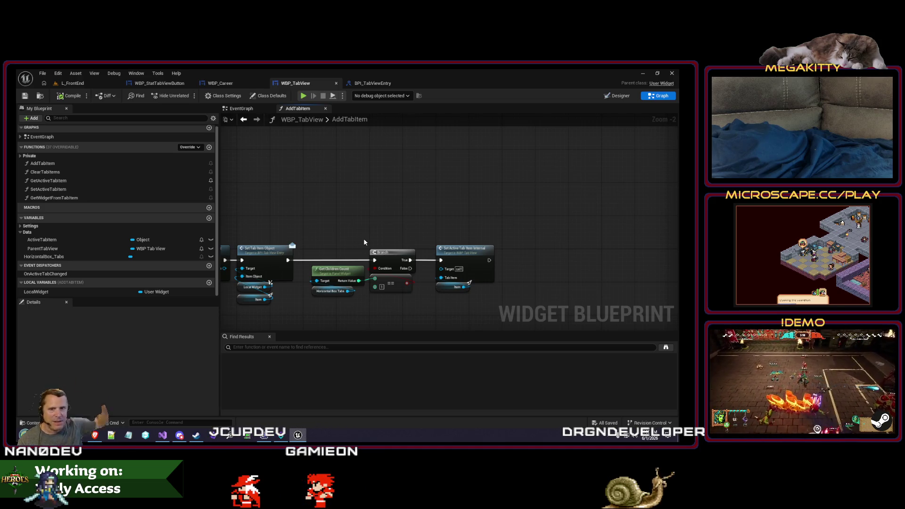
drag(335, 218, 347, 219)
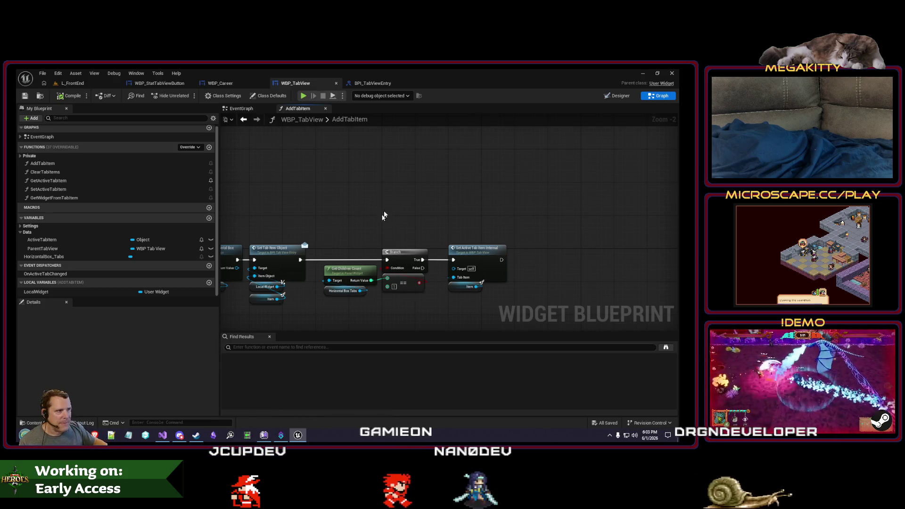
drag(380, 196, 367, 197)
click(372, 83)
click(295, 82)
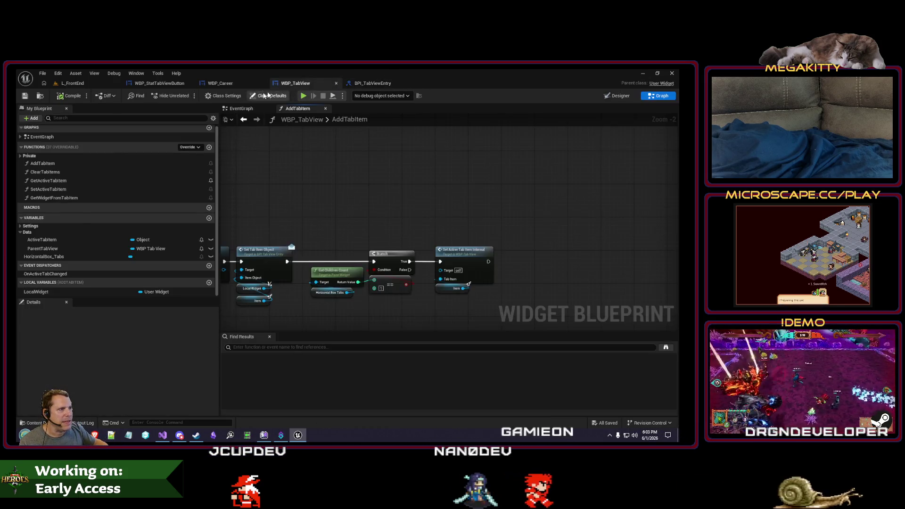
Play-test L_FrontEnd, view the stats and achievements panel, then return to WBP_StatTabViewButton.
click(220, 83)
click(168, 84)
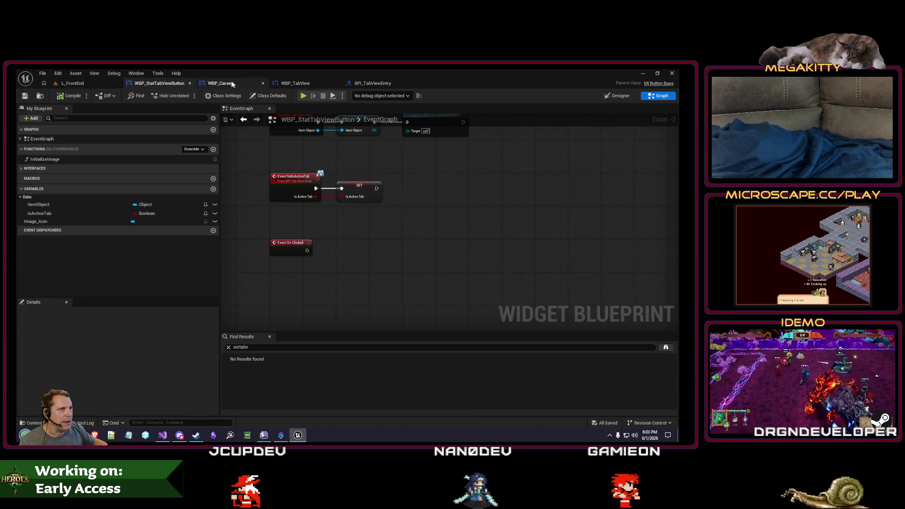
click(77, 85)
key(alt+p)
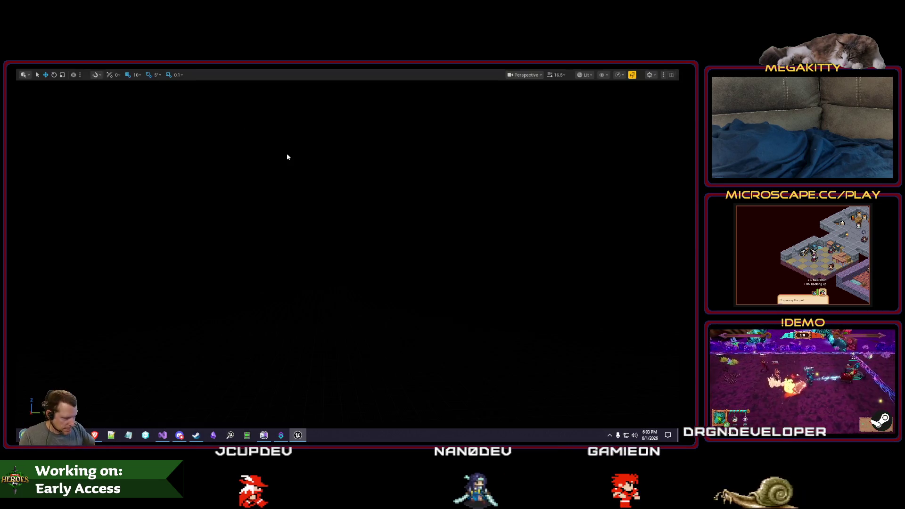
click(654, 80)
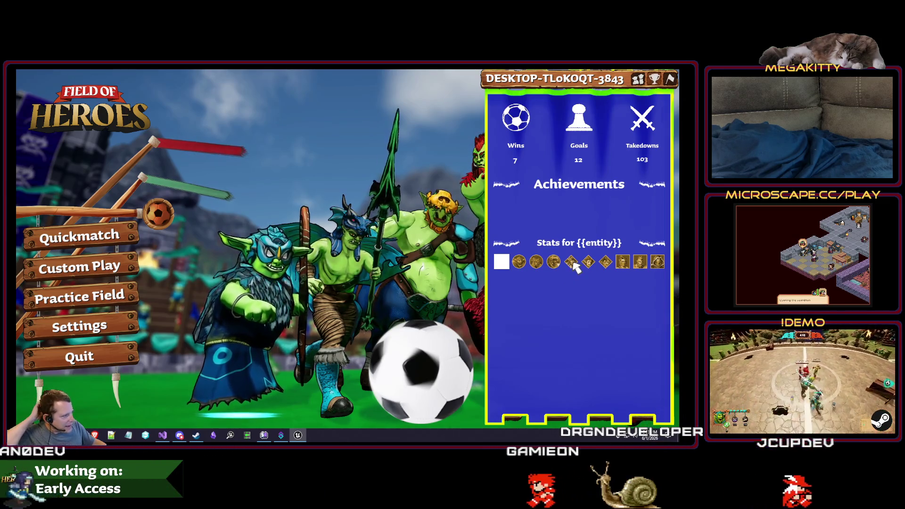
key(Escape)
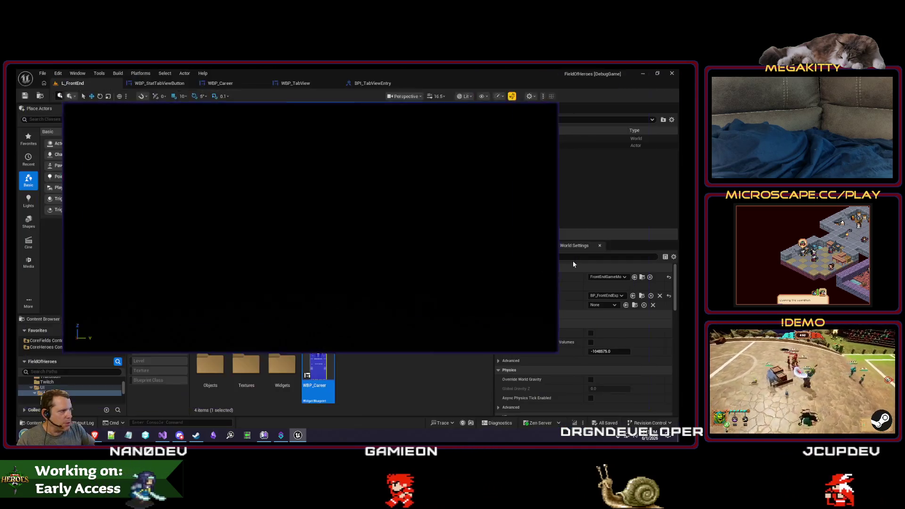
click(172, 85)
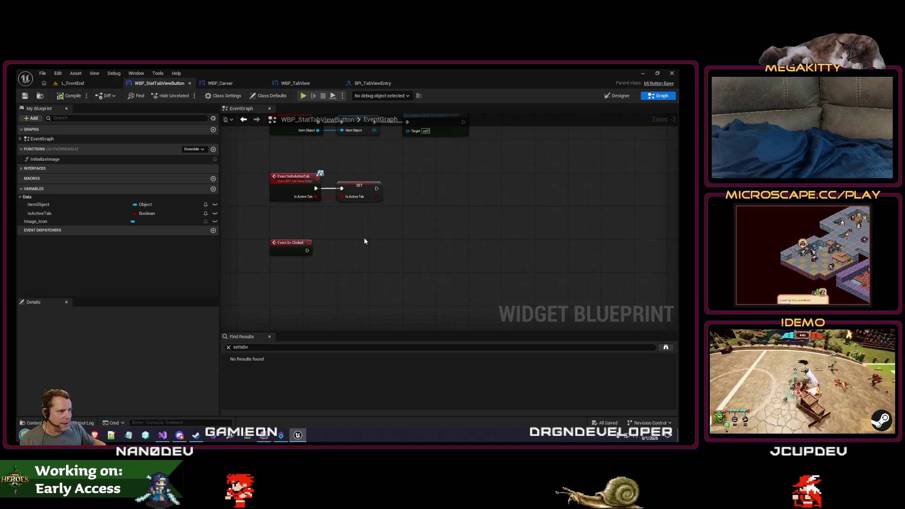
In Visual Studio, search ListViewBase.cpp for 'selected' around the RegenerateAllEntries code.
click(165, 436)
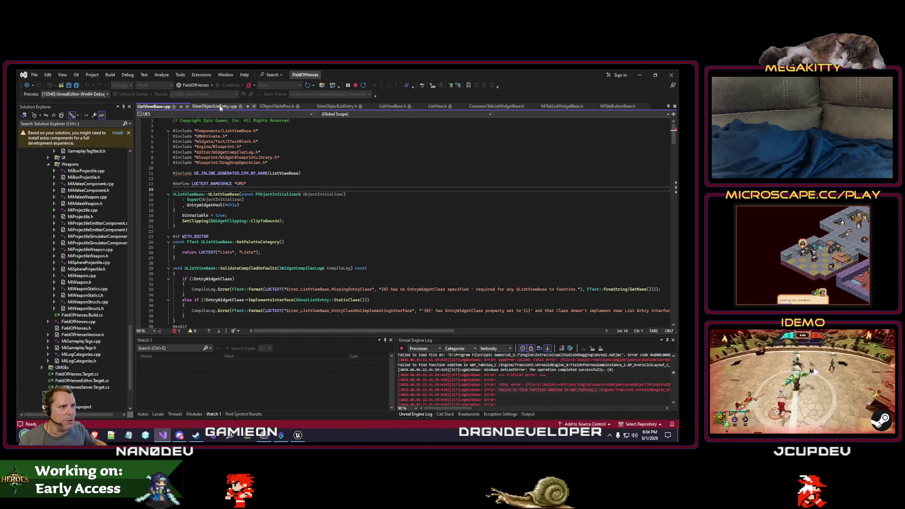
double_click(195, 236)
scroll(286, 266, down, 4)
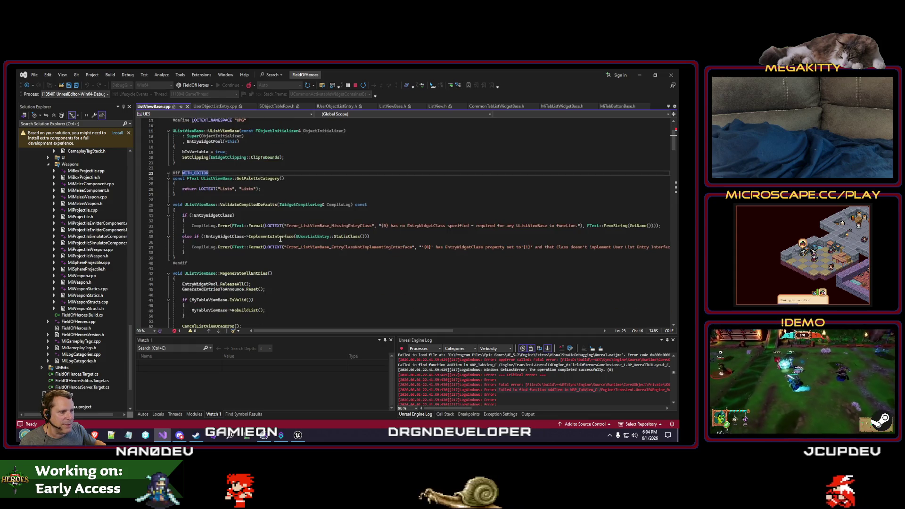
click(286, 266)
scroll(289, 265, down, 5)
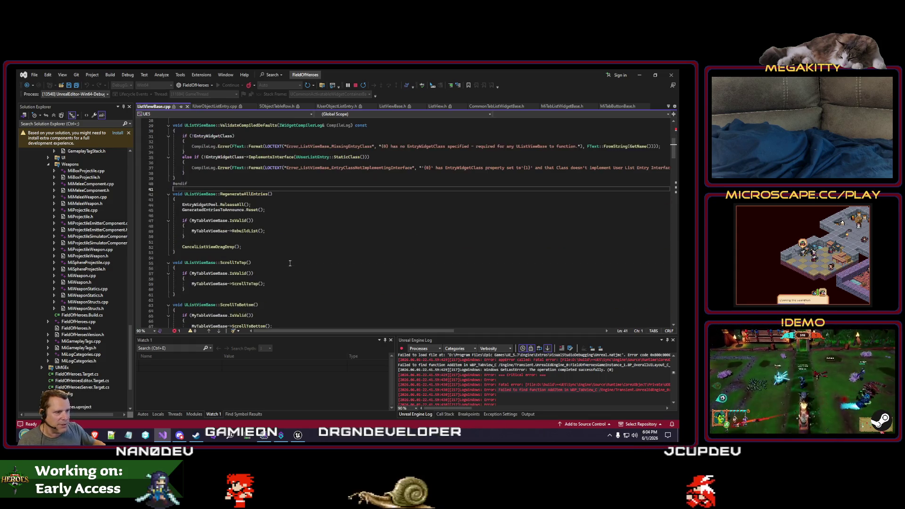
key(ctrl+f)
text(selected)
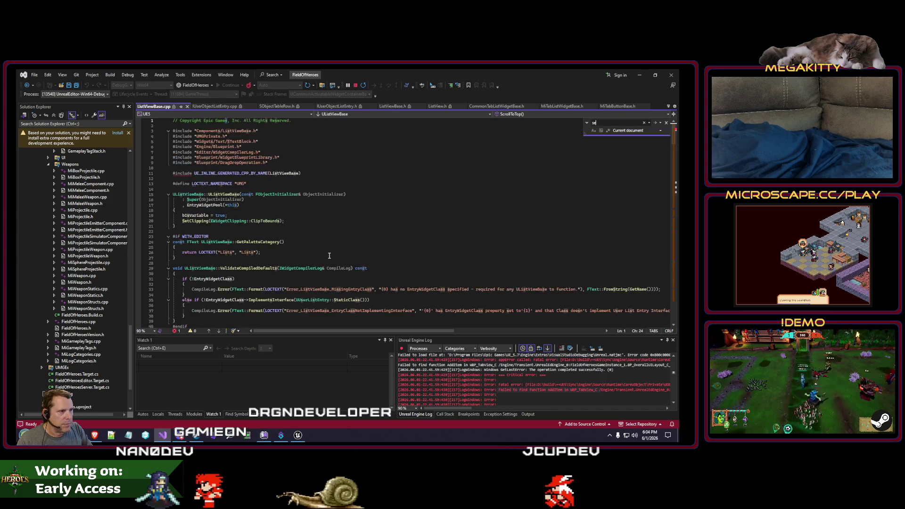
key(Return)
key(Escape)
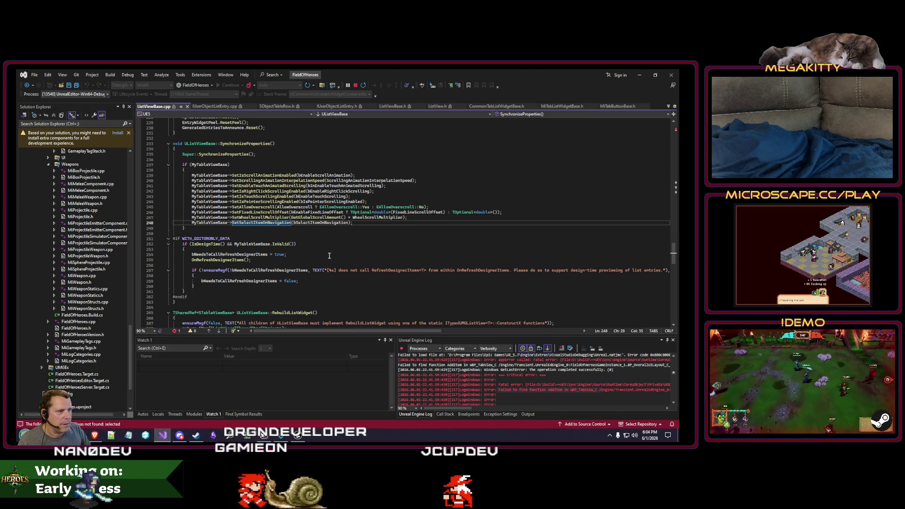
key(Down)
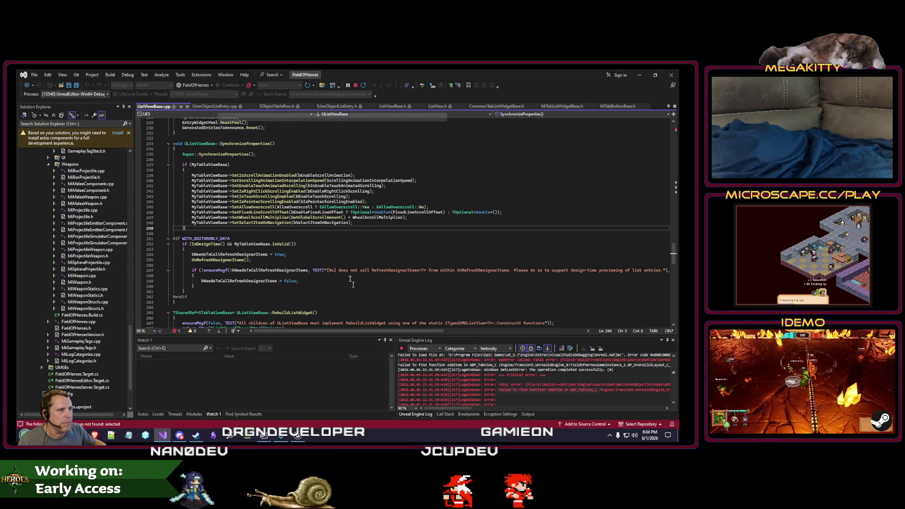
click(330, 286)
scroll(329, 265, down, 3)
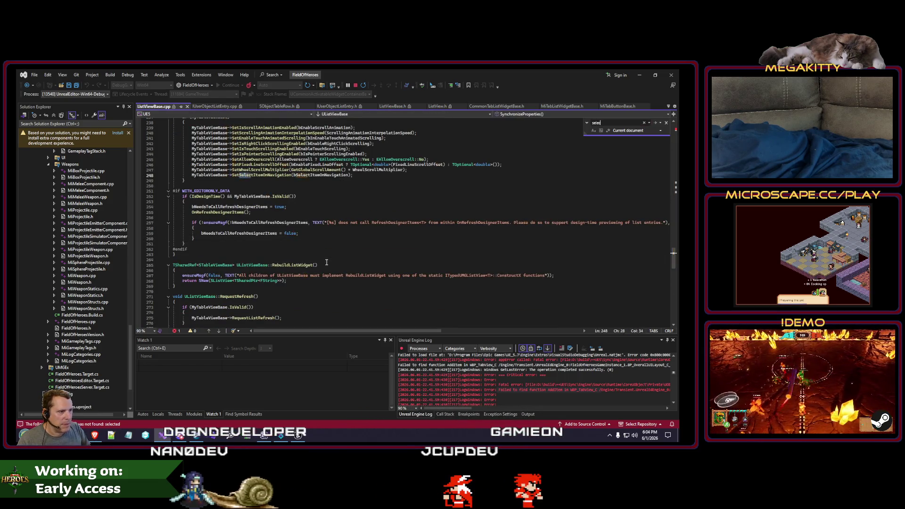
key(Escape)
key(Down)
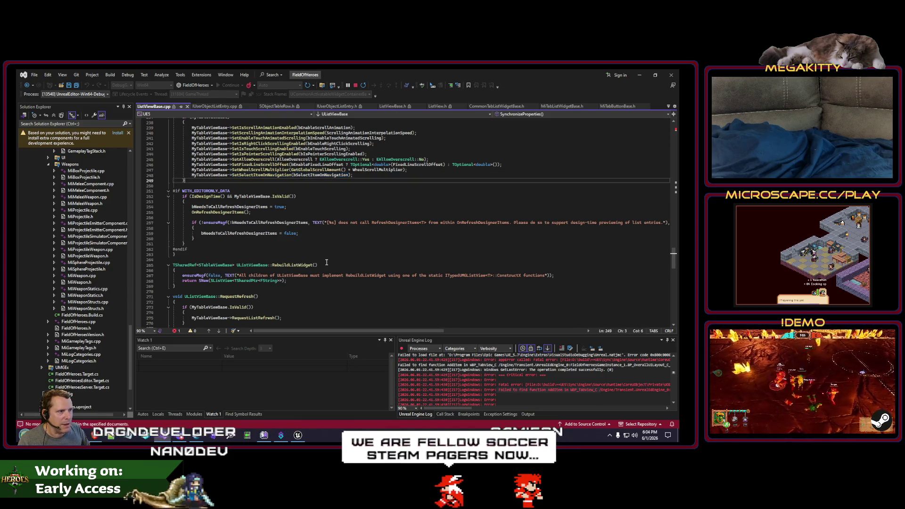
Switch to the ListViewBase.h header and look over its selection functions.
right_click(326, 262)
key(Escape)
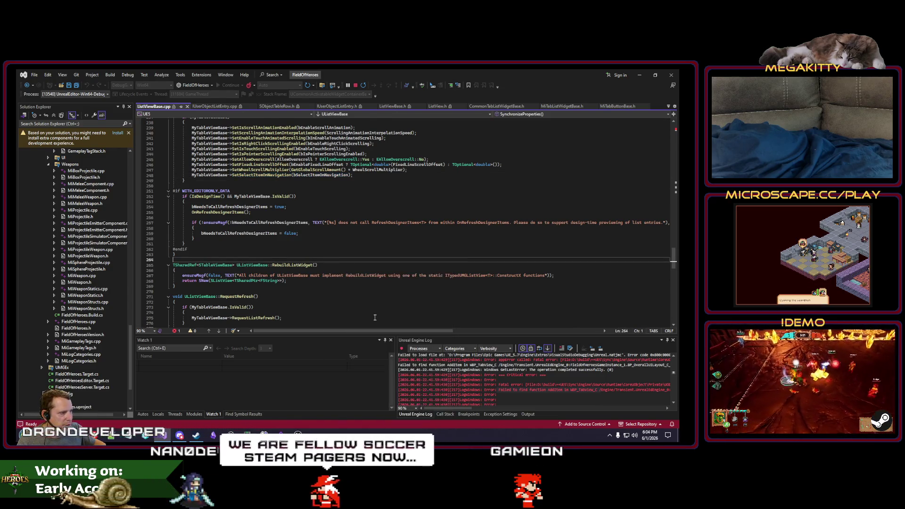
key(ctrl+k)
key(ctrl+o)
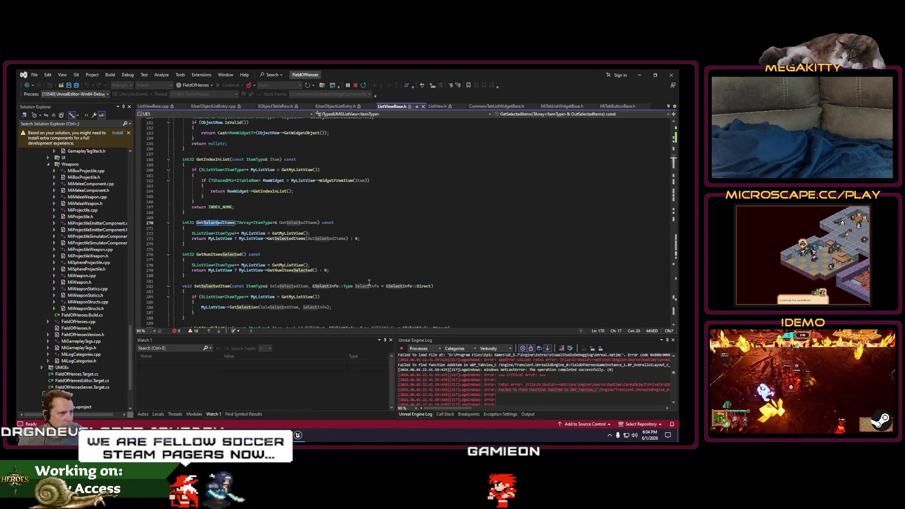
click(391, 260)
key(ctrl+t)
key(Escape)
Open ListView.h and step through matches to the SetSelectedItem and GetSelectedItem declarations.
click(438, 106)
key(F3)
click(310, 303)
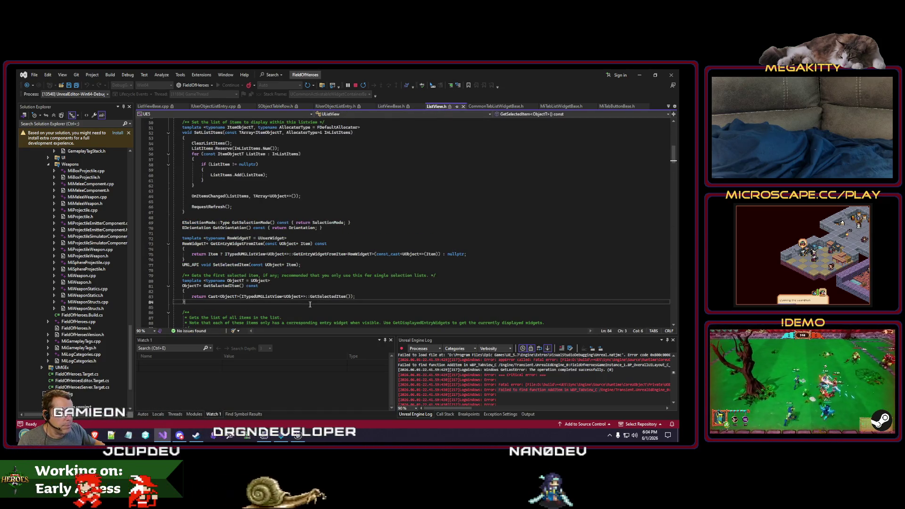
key(F3)
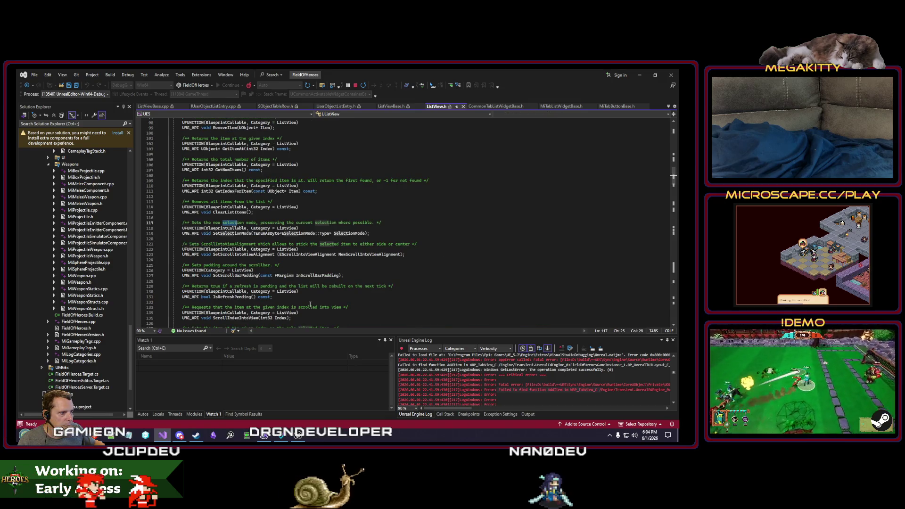
key(F3)
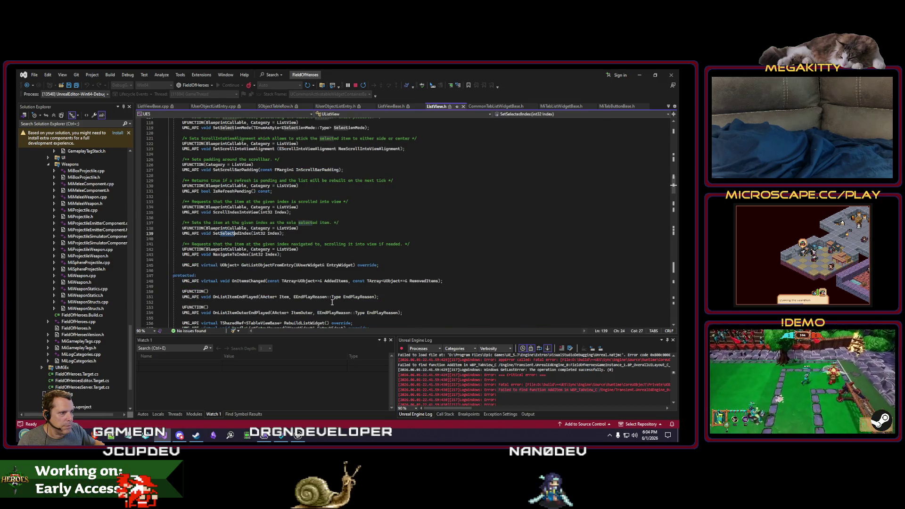
key(F3)
key(ctrl+f)
text(s)
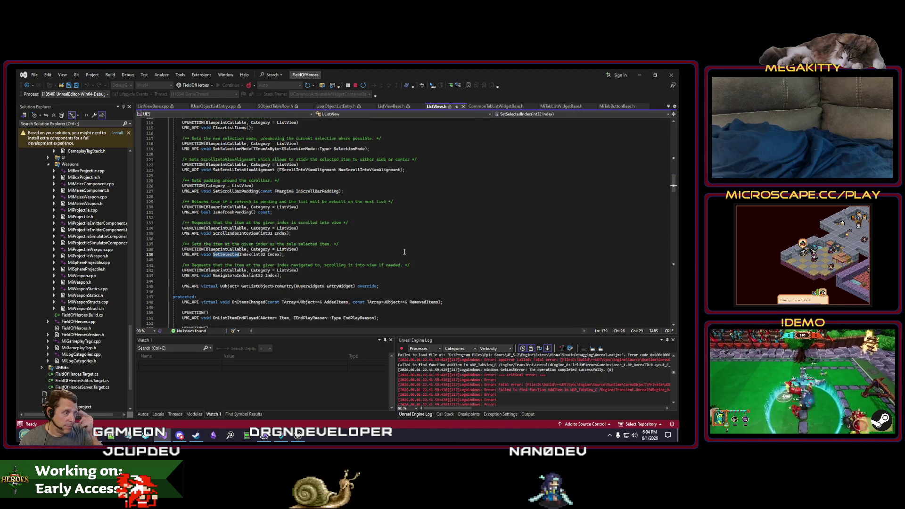
key(F3)
key(F3)
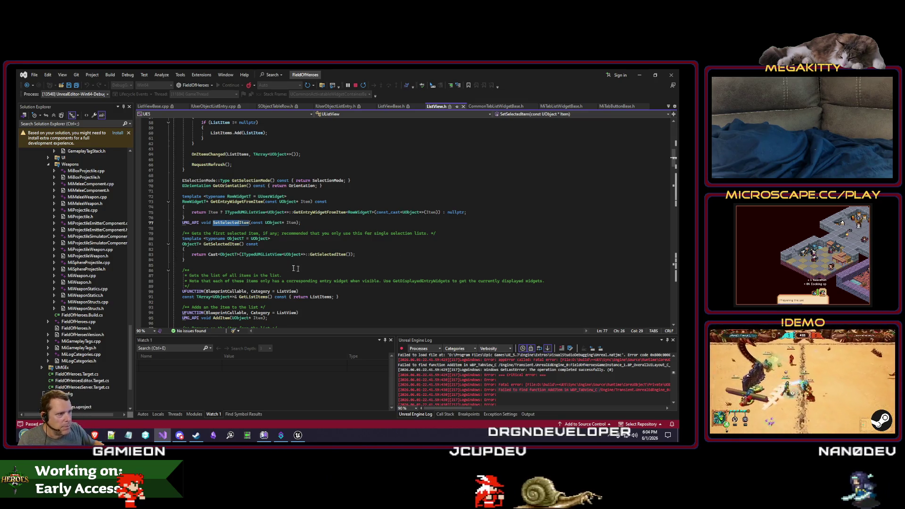
click(267, 245)
right_click(267, 245)
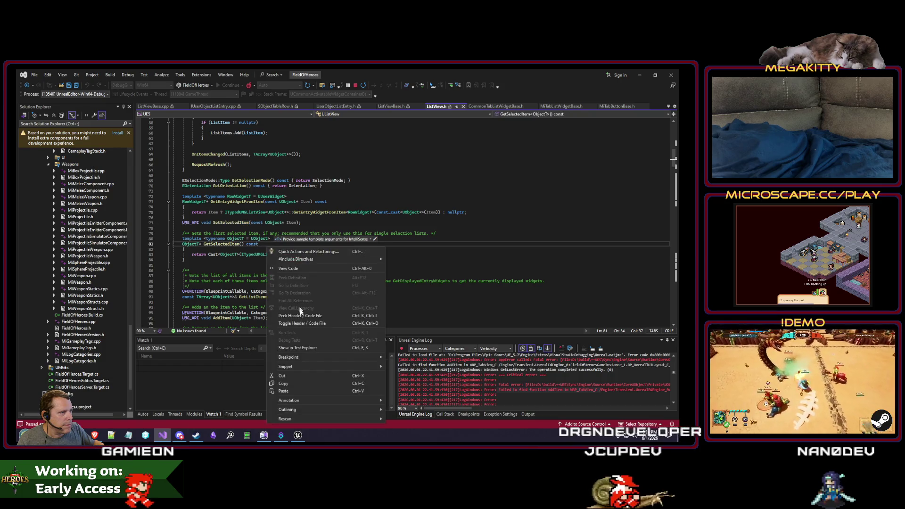
Jump to SetSelectedItem's definition in ListView.cpp, then search the whole solution for OnItemClickedInternal.
click(325, 320)
click(338, 291)
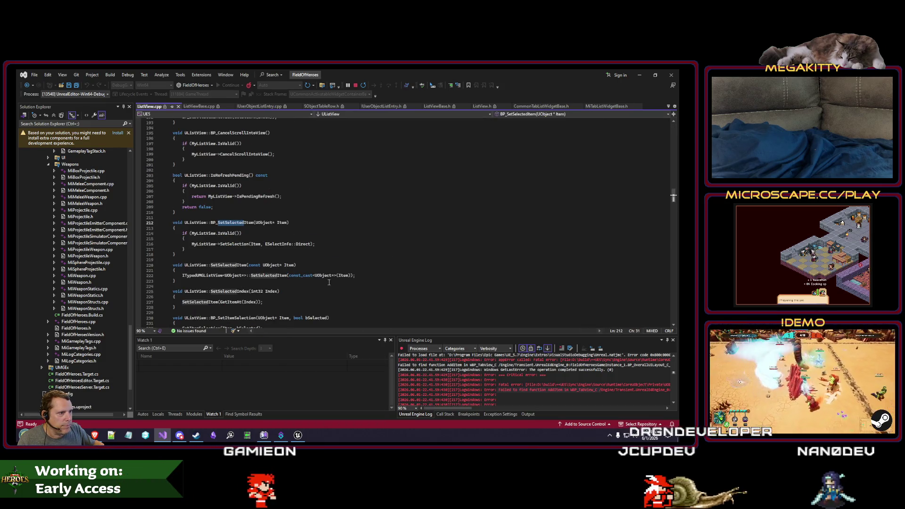
key(ctrl+f)
key(Escape)
key(ctrl+minus)
key(ctrl+minus)
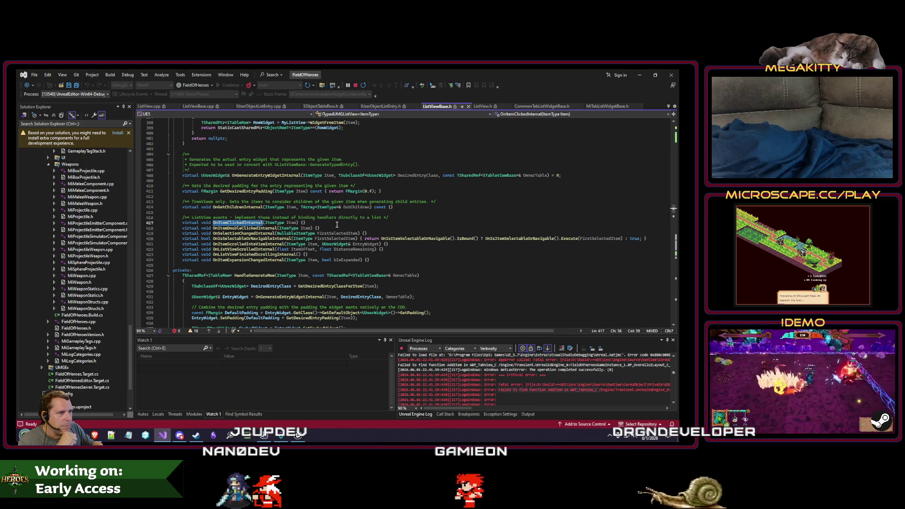
click(322, 86)
key(Return)
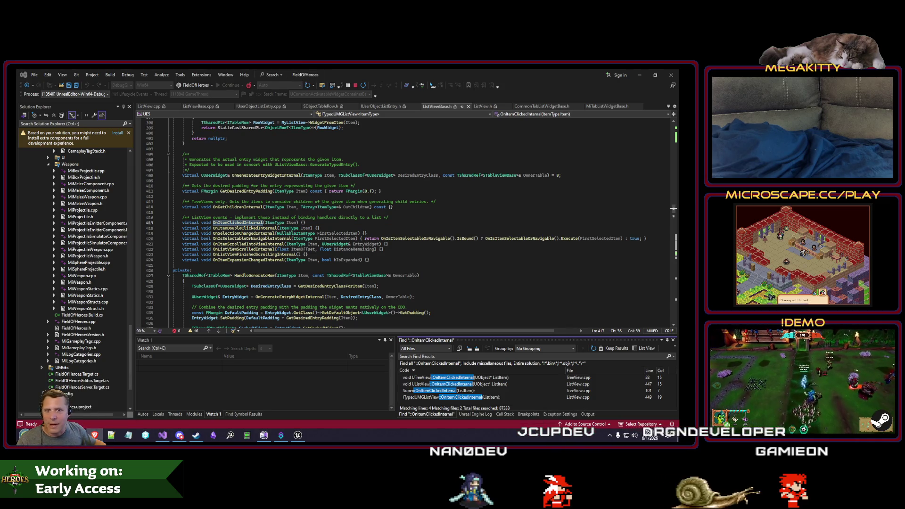
click(321, 254)
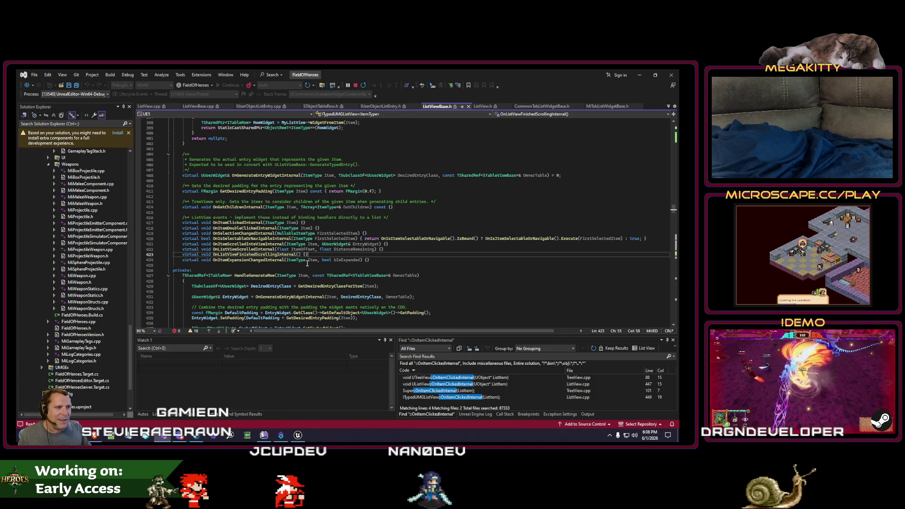
key(Down)
key(Home)
key(shift+End)
key(Up)
key(Up)
key(Up)
key(Home)
key(Down)
key(Down)
key(Down)
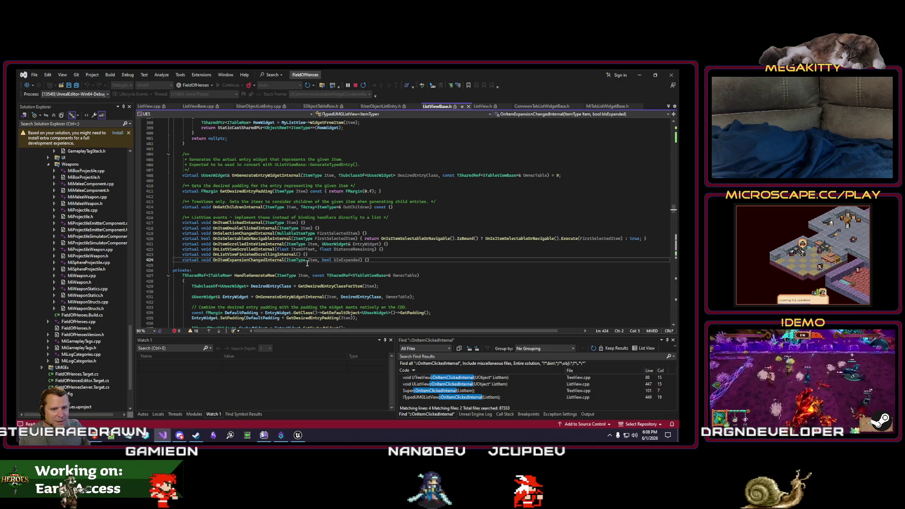
key(Up)
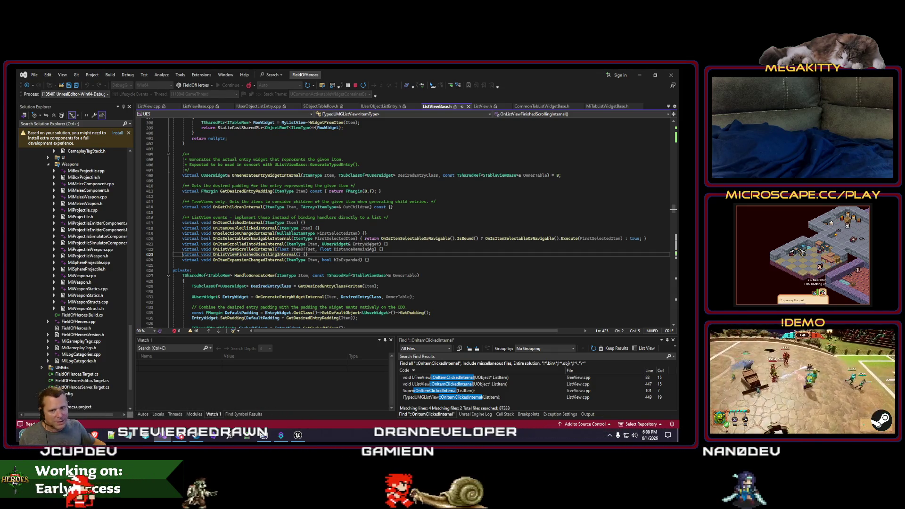
key(Down)
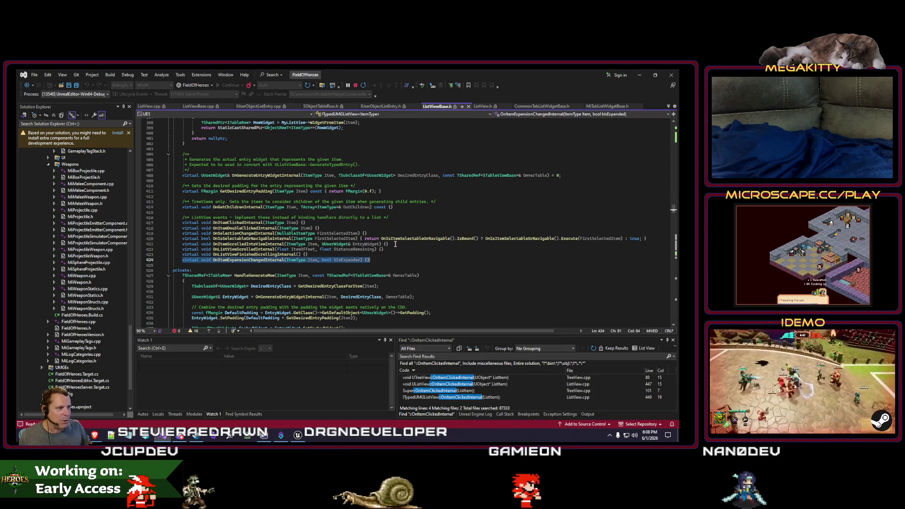
key(Up)
key(Up)
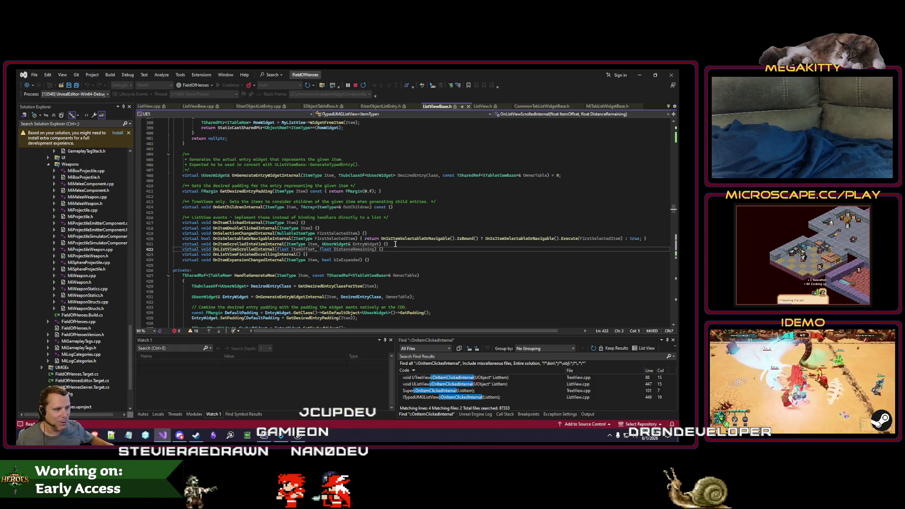
drag(384, 249, 230, 246)
double_click(231, 249)
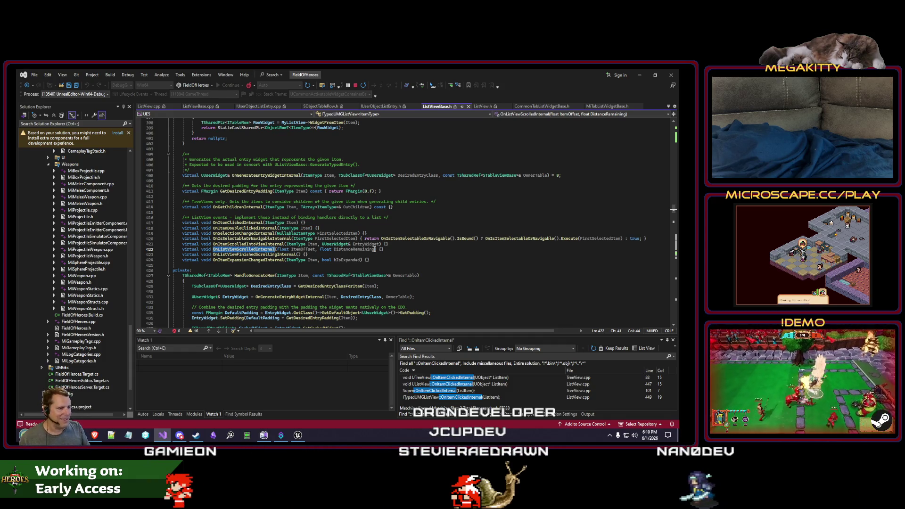
key(Home)
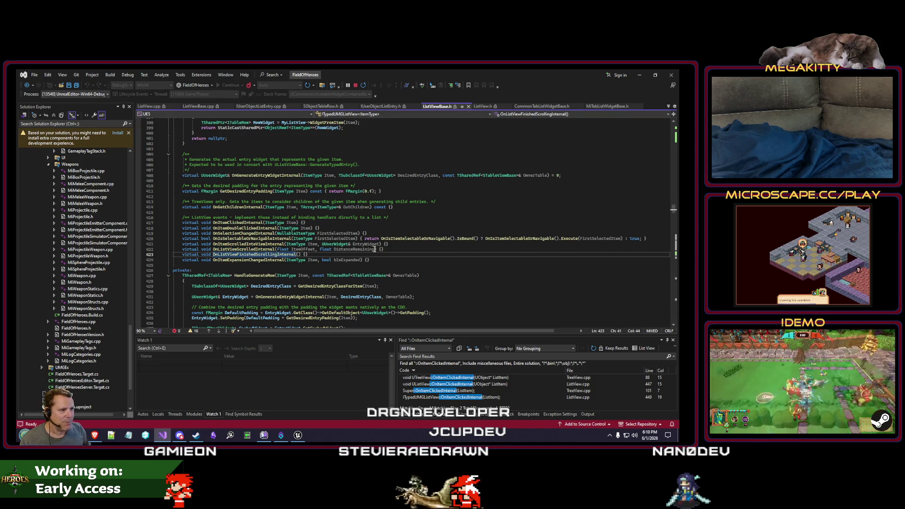
key(shift+End)
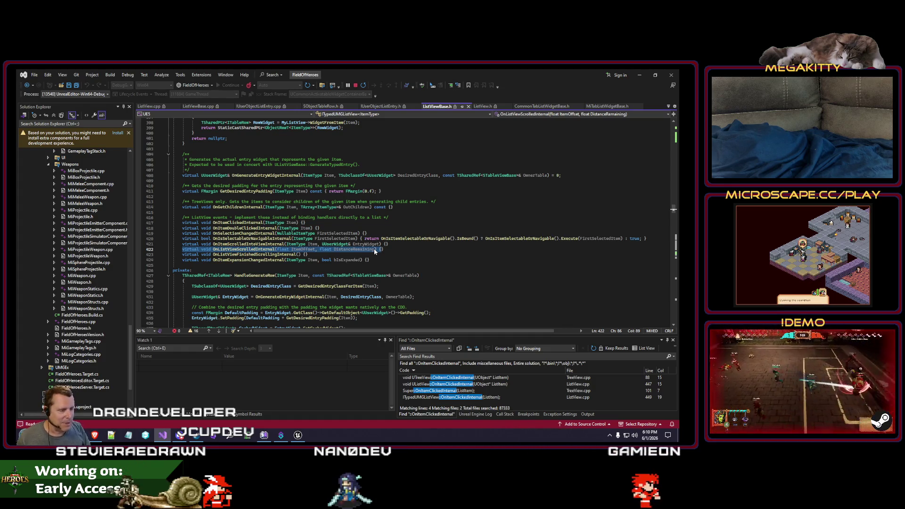
click(303, 266)
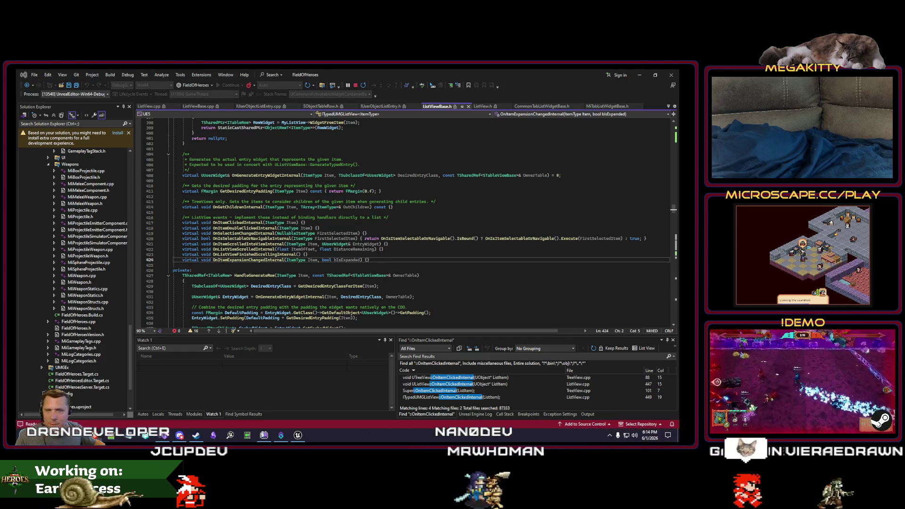
Check the OnItemScrolledIntoViewInternal and OnItemDoubleClickedInternal declarations, then switch to Unreal's L_FrontEnd level.
click(403, 244)
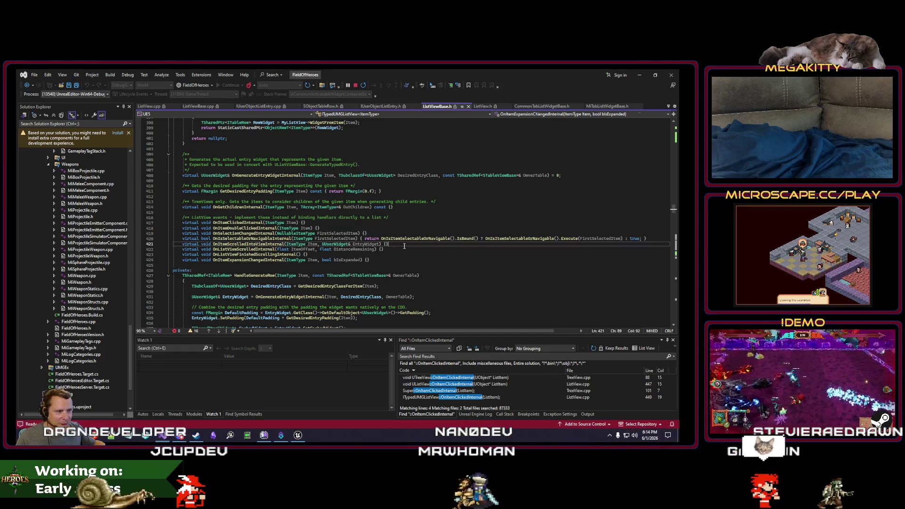
click(245, 228)
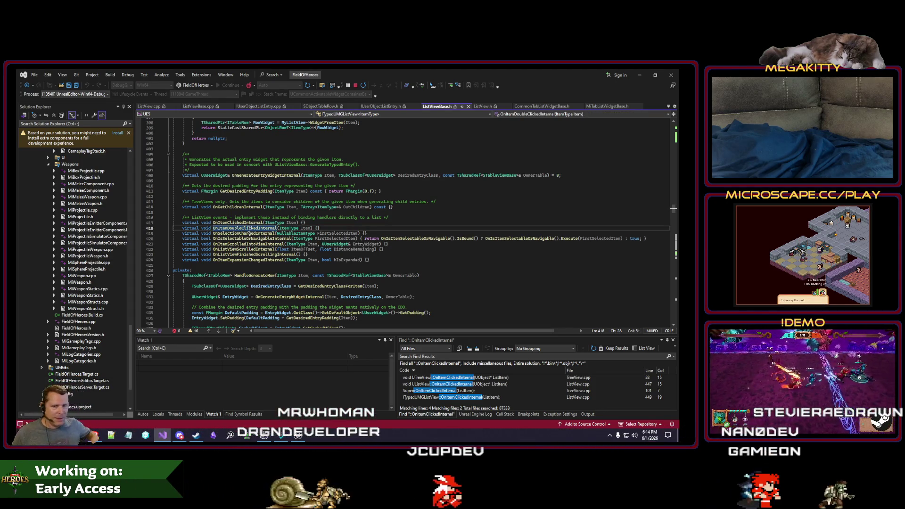
key(alt+Tab)
click(73, 83)
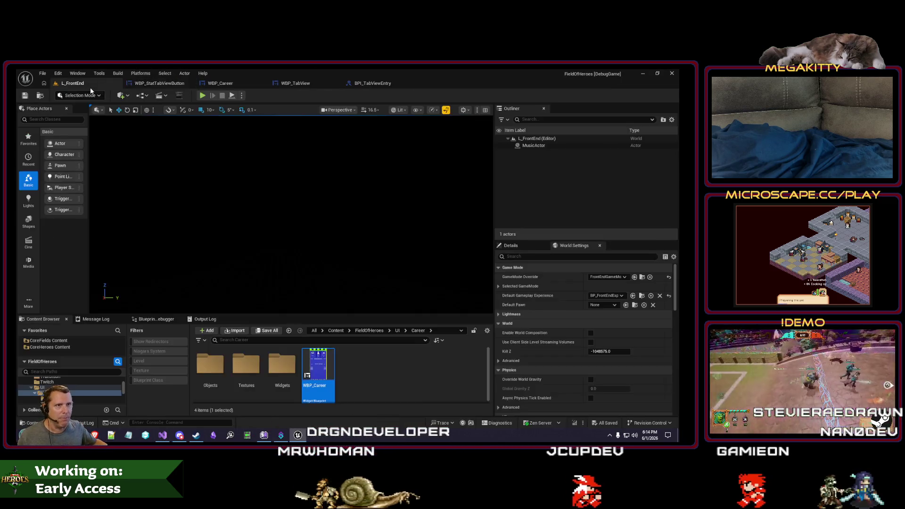
Run and stop a play test of the front-end level, then return to Visual Studio.
click(203, 95)
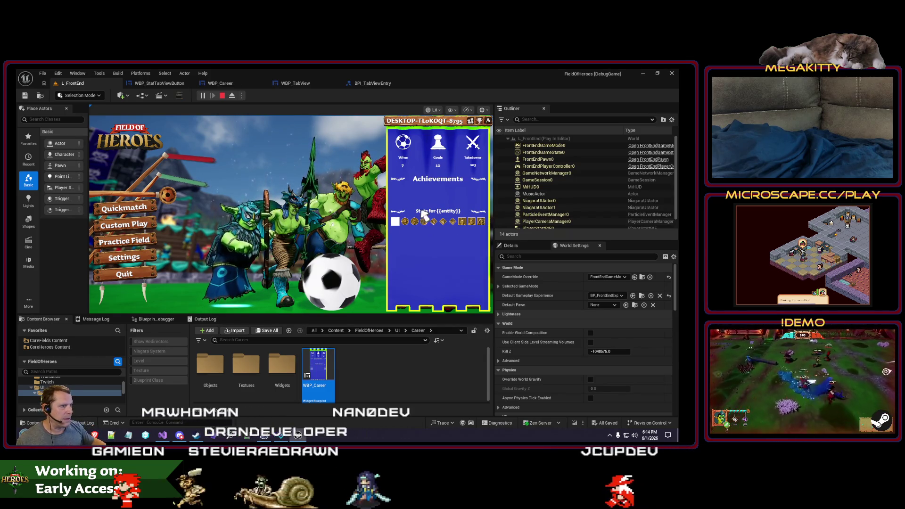
click(223, 97)
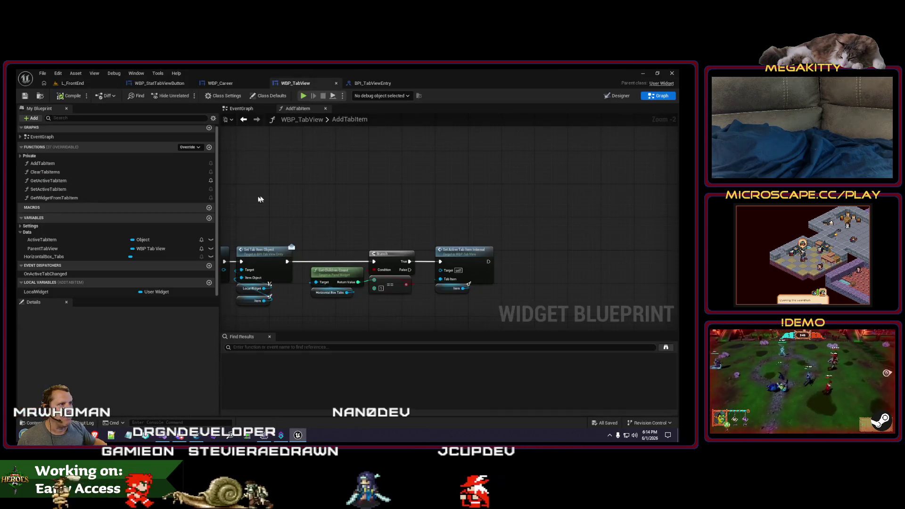
scroll(331, 188, down, 1)
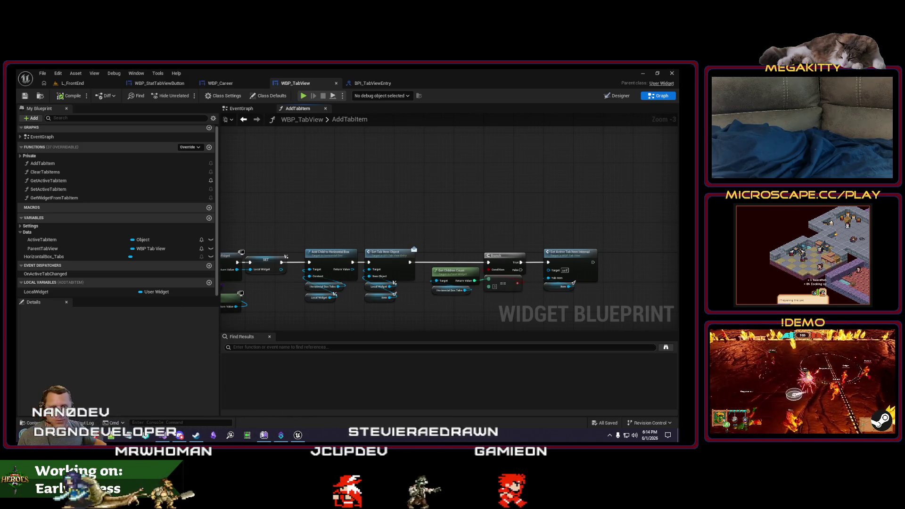
key(alt+Tab)
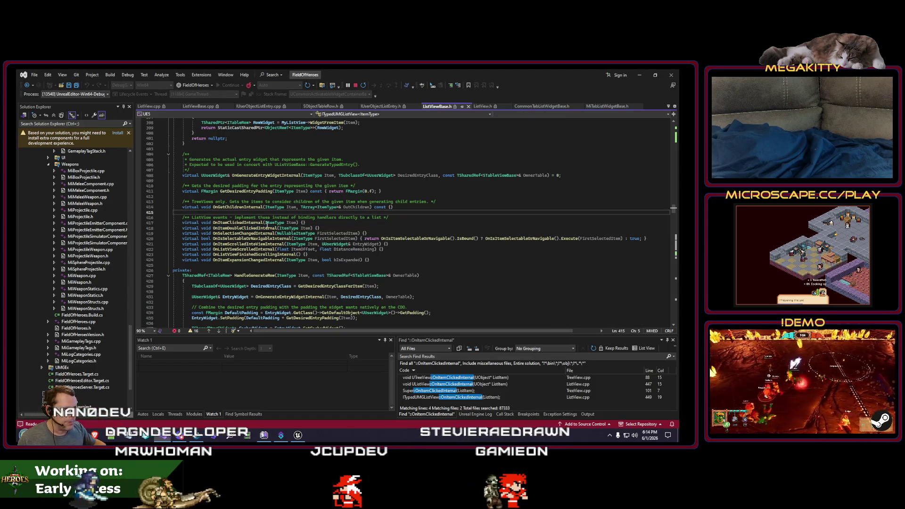
Select OnItemDoubleClickedInternal and switch to the ListView.cpp match at line 449.
double_click(258, 228)
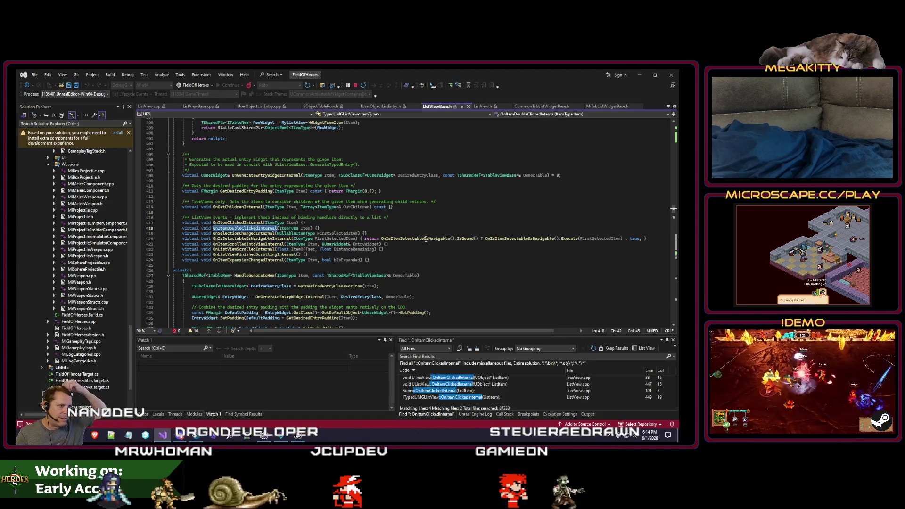
key(ctrl+Tab)
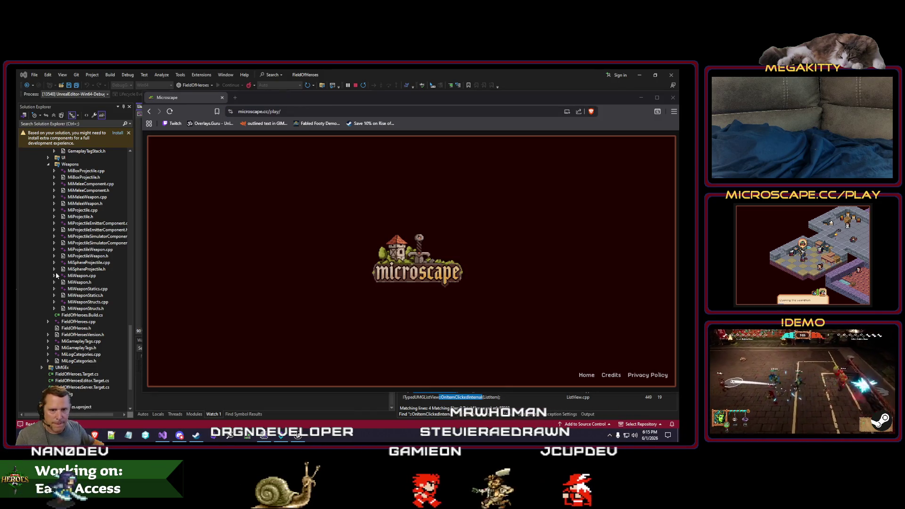
Maximize the Microscape window, pan the dungeon map, and open then close Settings.
double_click(319, 100)
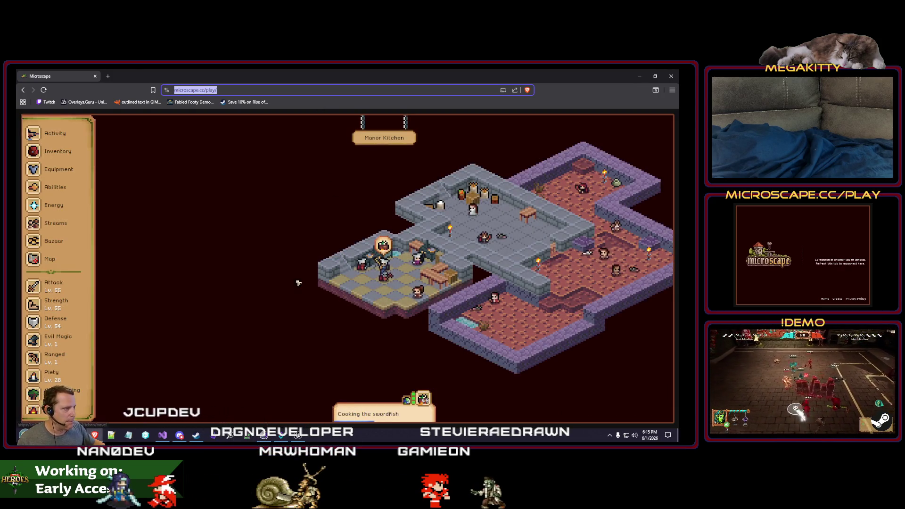
drag(298, 282, 241, 293)
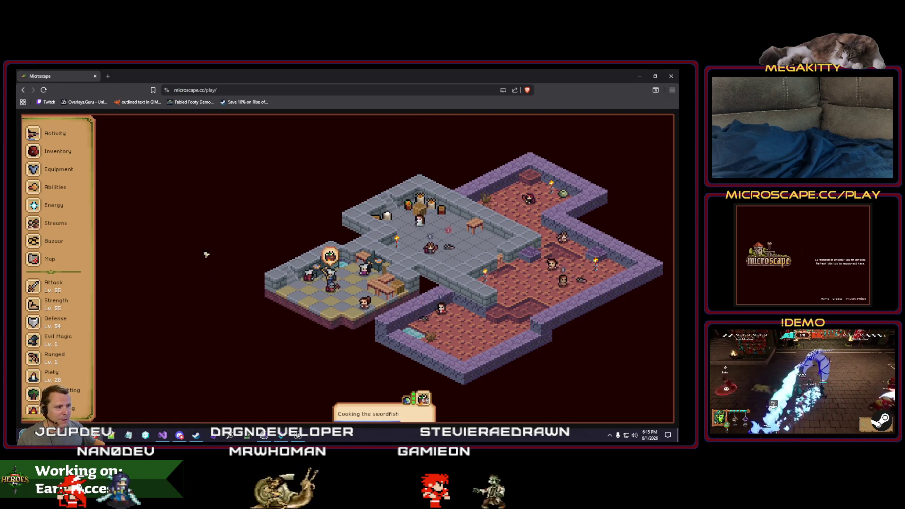
mouse_move(216, 319)
mouse_down()
mouse_move(264, 324)
mouse_move(228, 317)
mouse_move(232, 308)
mouse_up()
scroll(57, 264, down, 2)
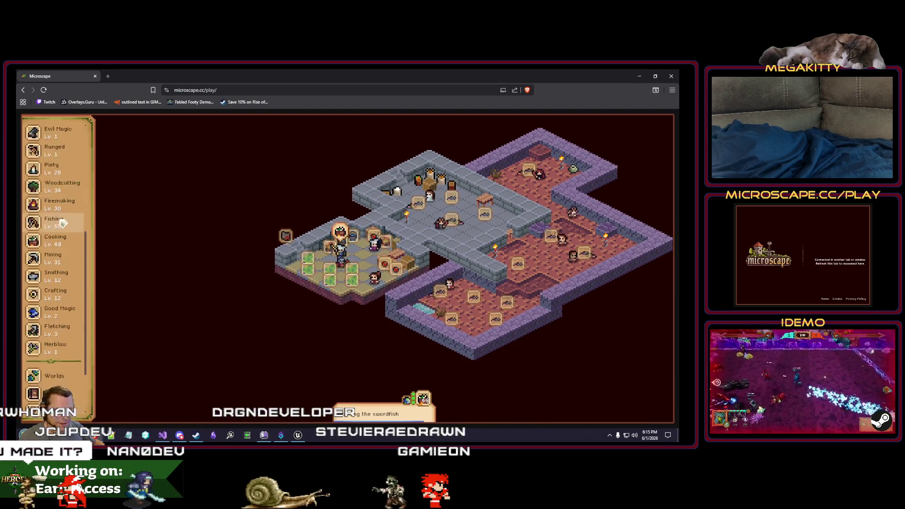
scroll(53, 236, down, 10)
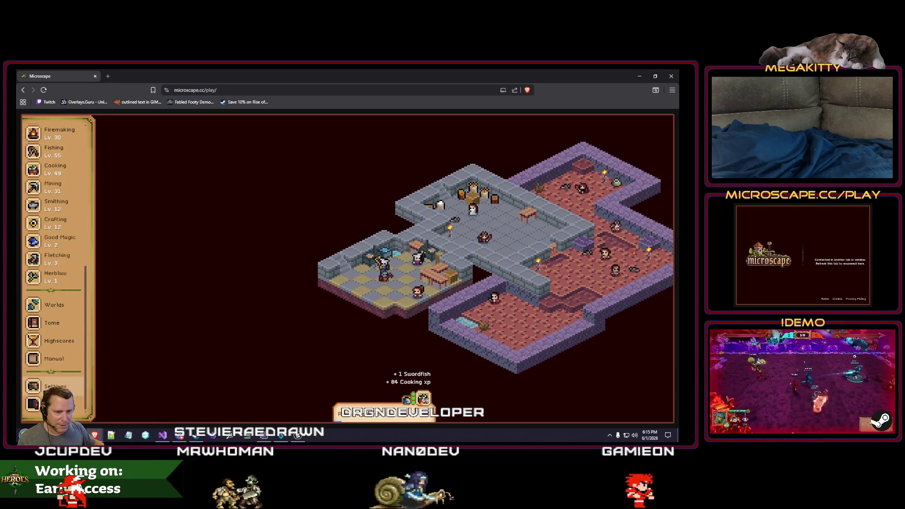
click(55, 386)
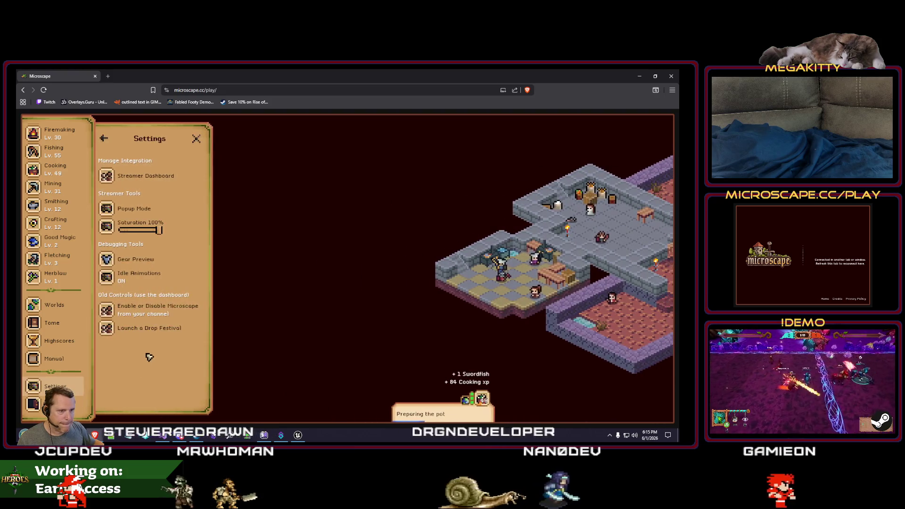
scroll(76, 173, up, 1)
scroll(77, 174, up, 9)
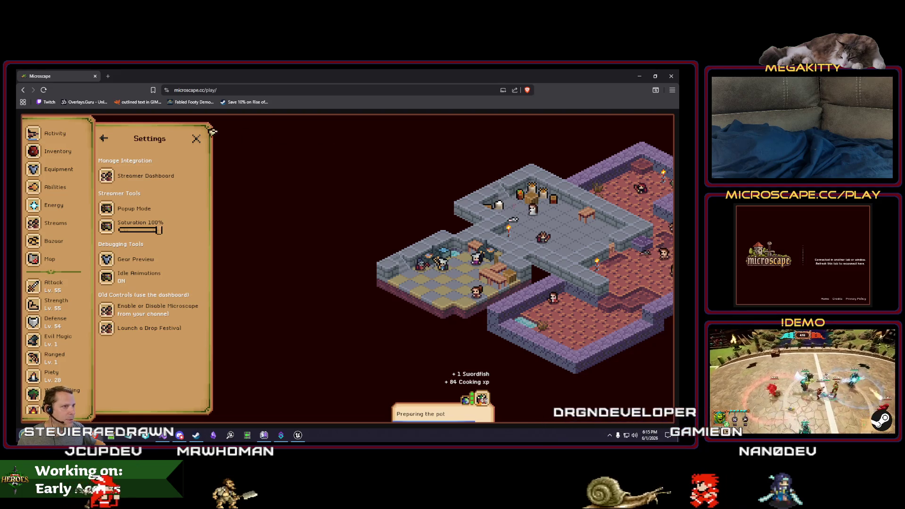
click(195, 138)
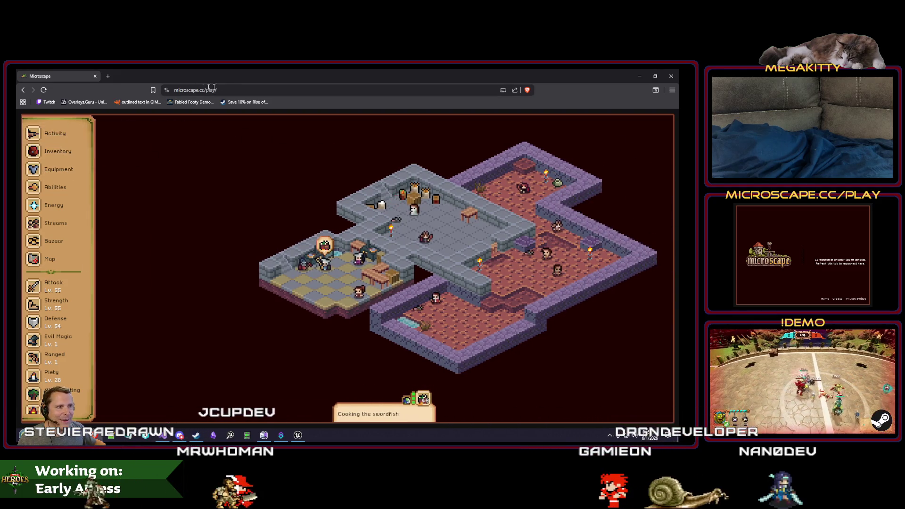
Remove 'play/' from the address to load the microscape.cc landing page.
click(207, 91)
key(BackSpace)
key(Return)
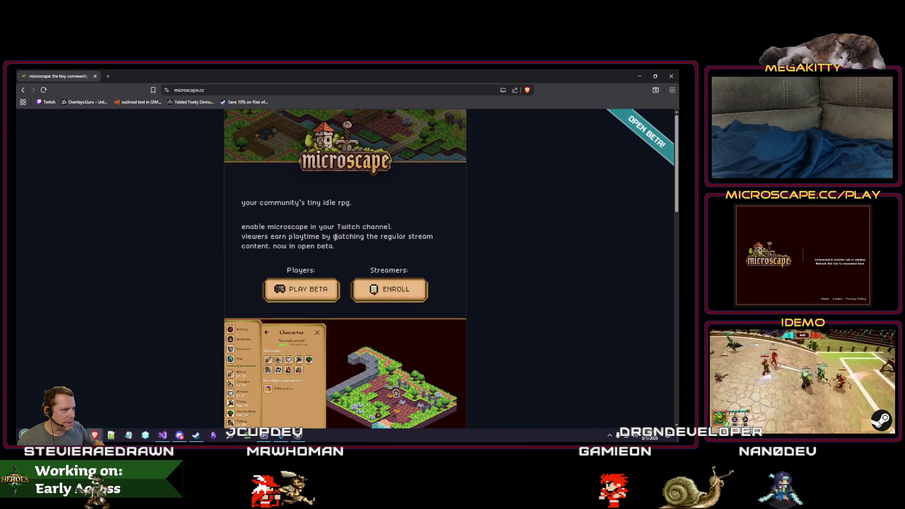
Scroll down the Microscape site and view the game credits page.
scroll(473, 279, down, 10)
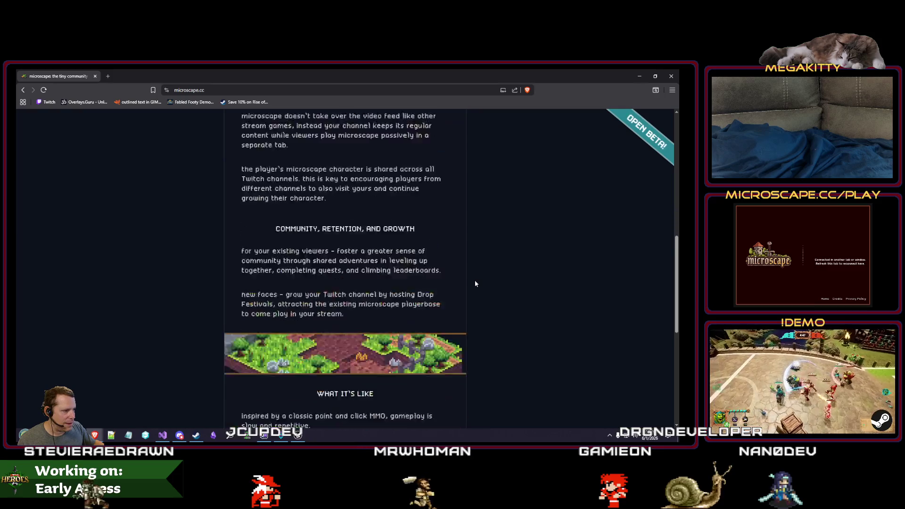
scroll(475, 284, down, 2)
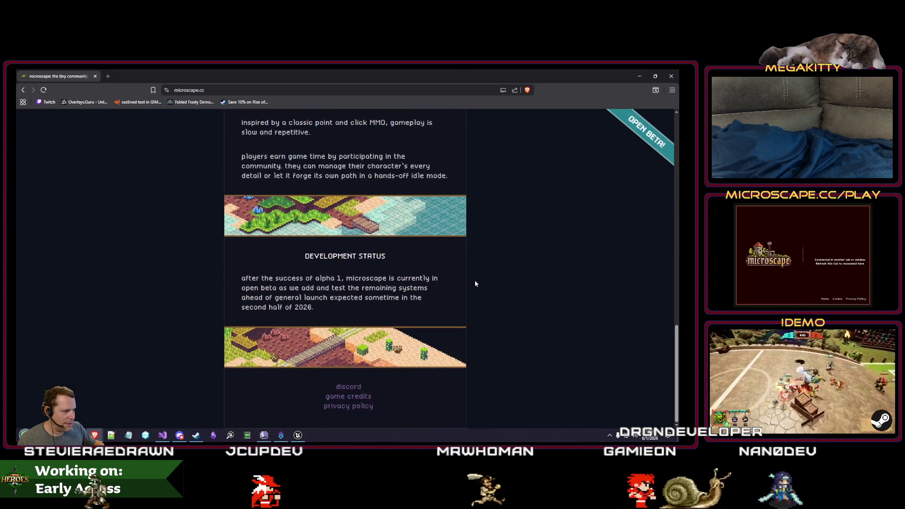
click(366, 398)
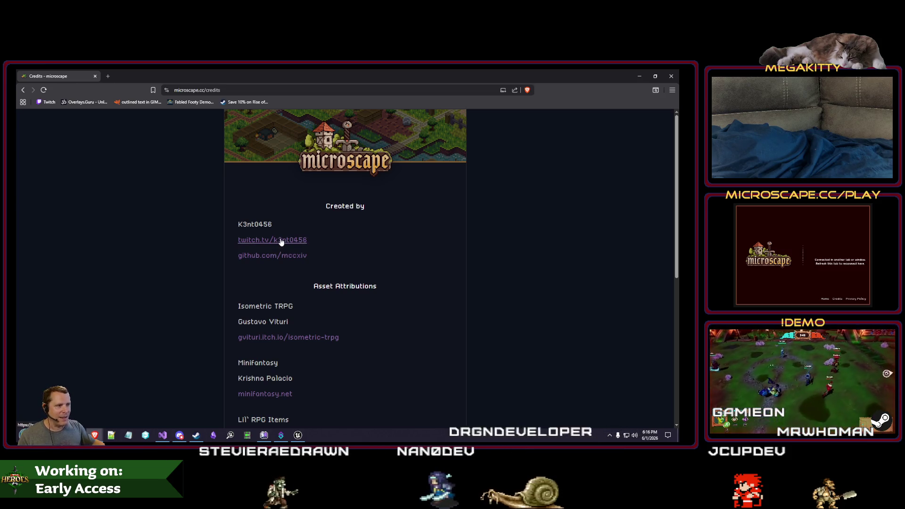
Open and close the creator's Twitch channel, then go back to Microscape's play page.
click(179, 78)
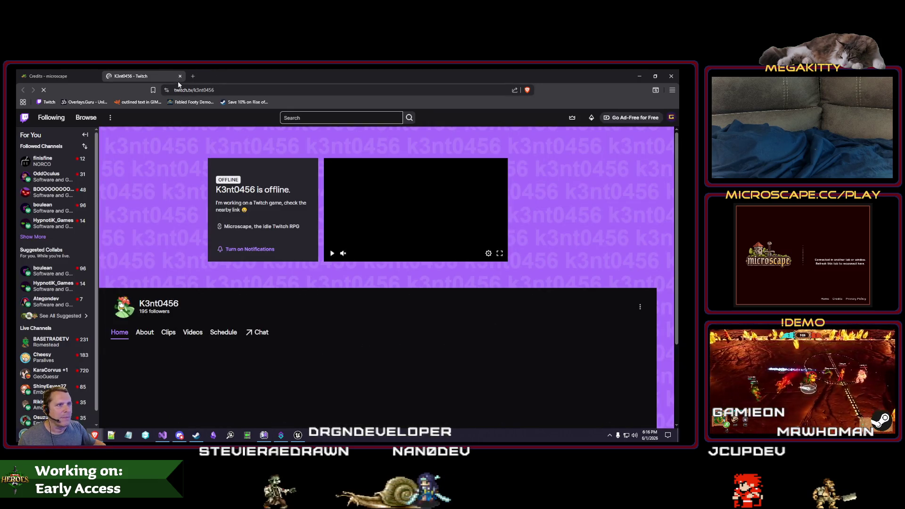
click(180, 76)
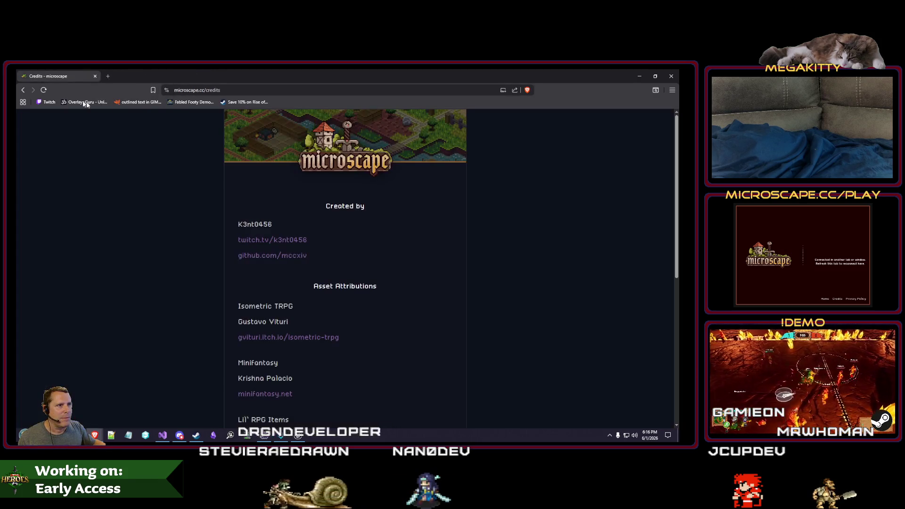
click(25, 90)
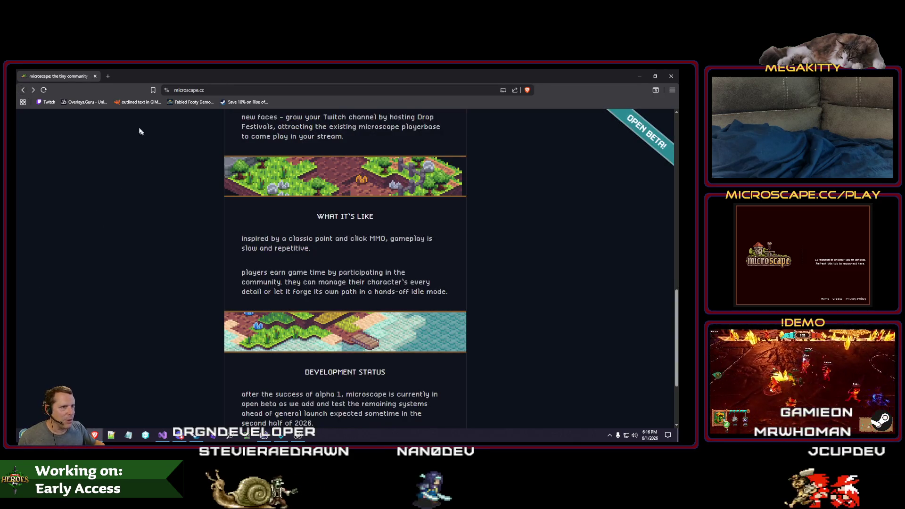
click(23, 90)
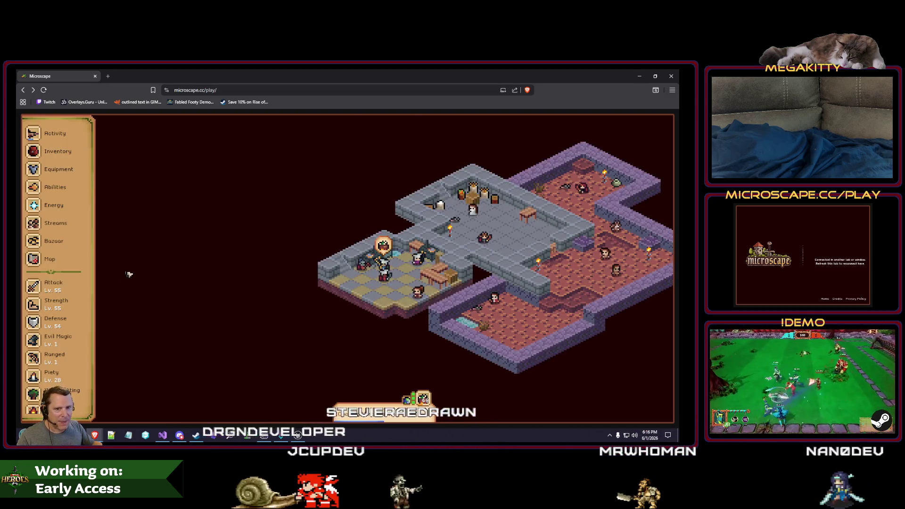
right_click(128, 257)
right_click(223, 263)
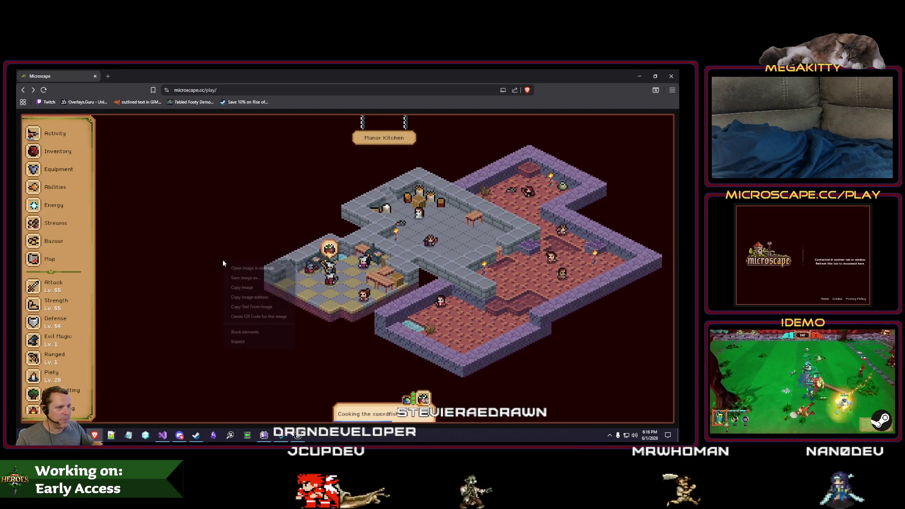
drag(223, 263, 198, 232)
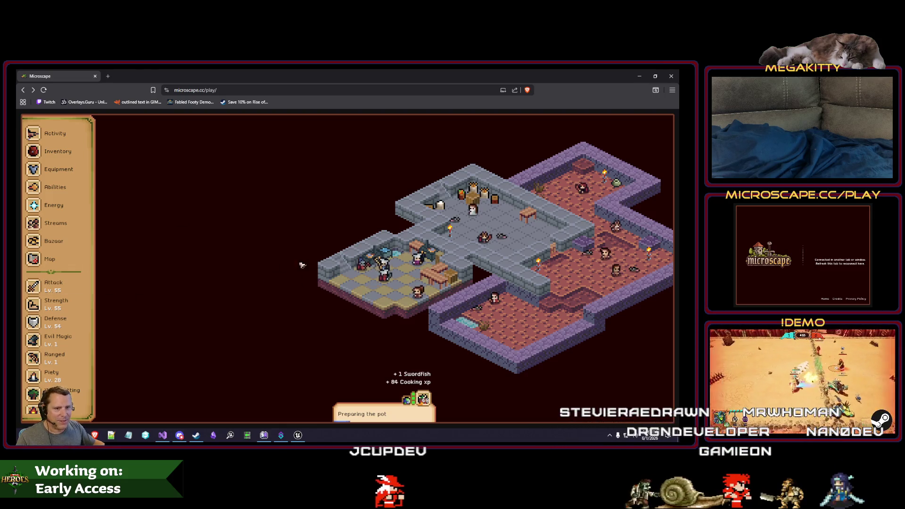
drag(305, 266, 219, 255)
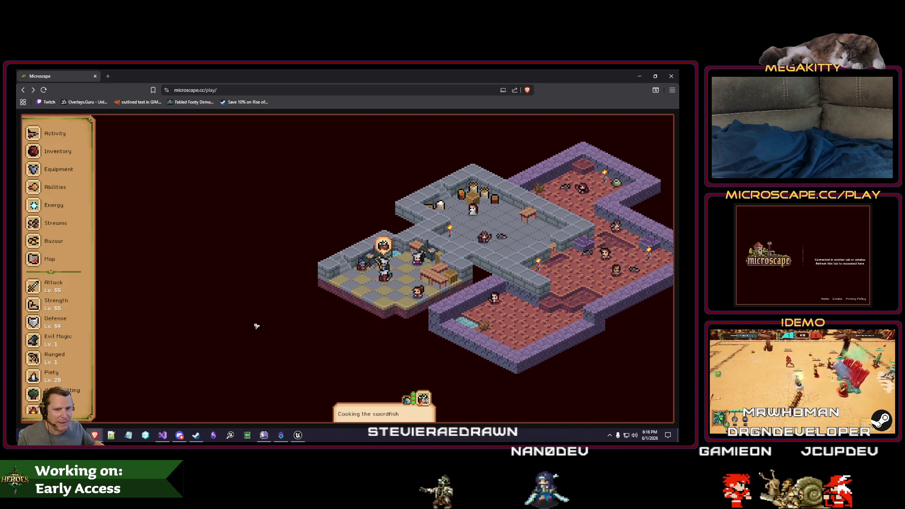
scroll(74, 280, down, 5)
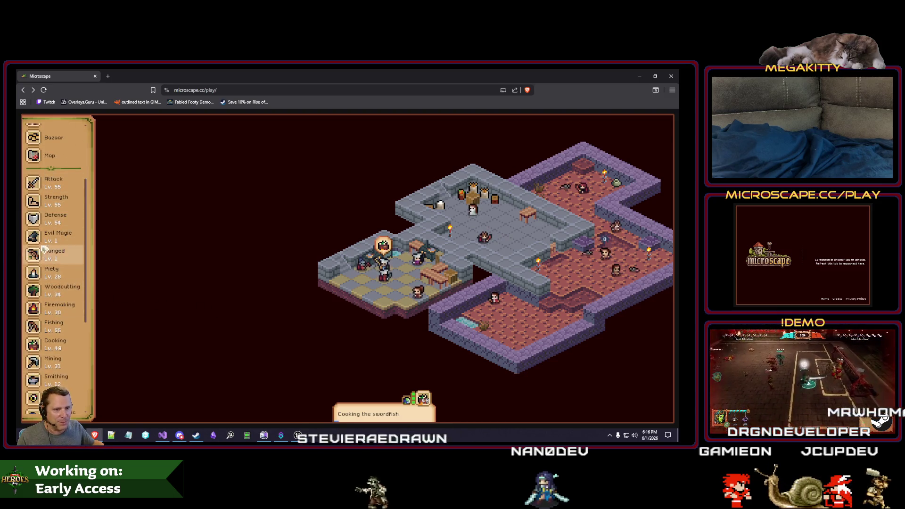
scroll(73, 391, up, 5)
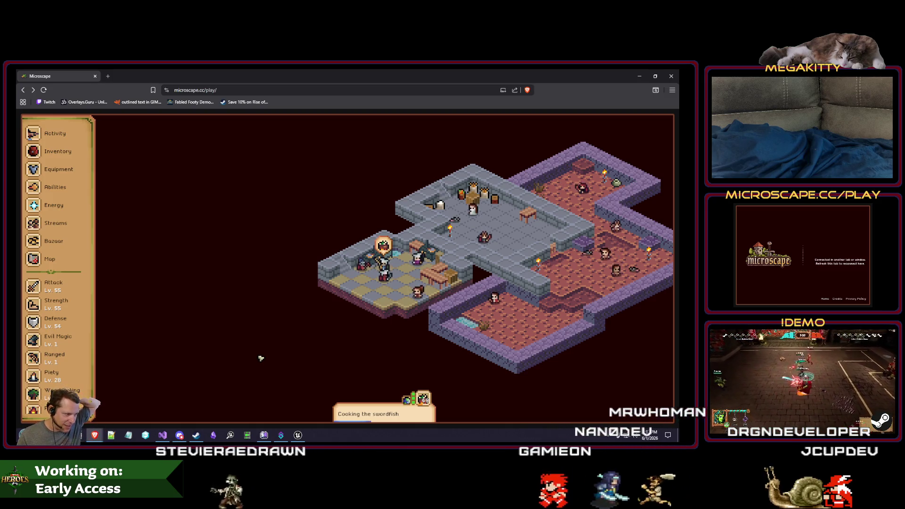
drag(325, 359, 283, 348)
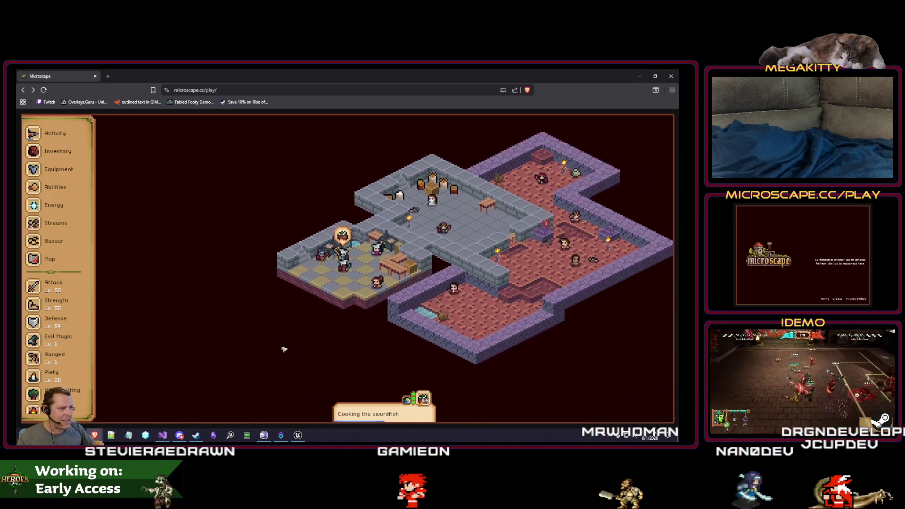
right_click(283, 348)
click(258, 339)
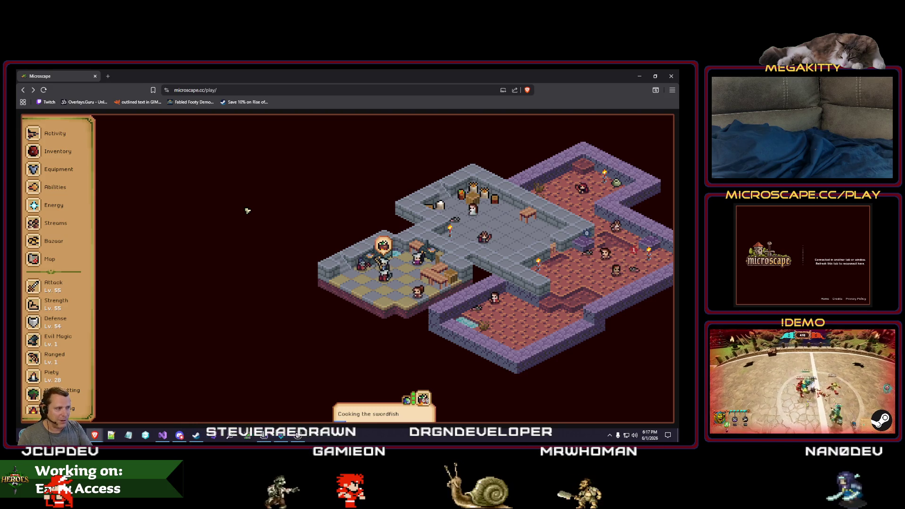
click(68, 212)
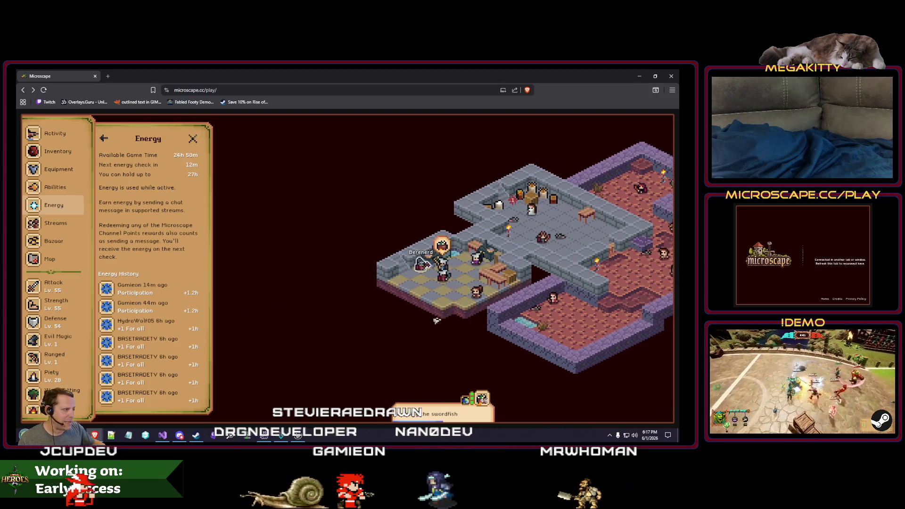
click(58, 227)
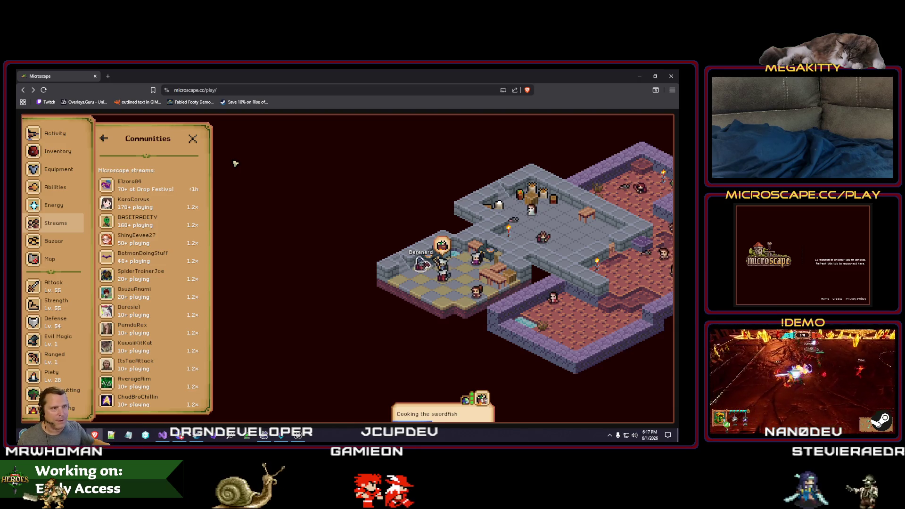
click(193, 139)
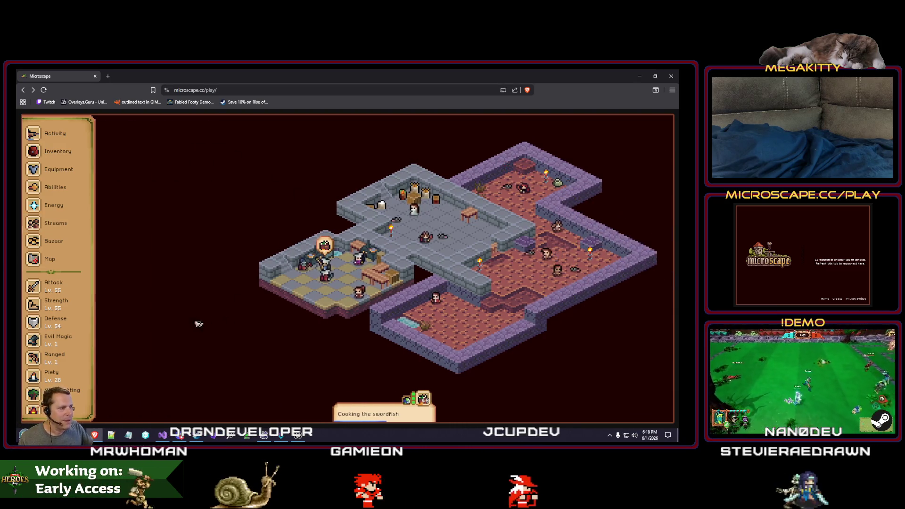
scroll(67, 298, down, 2)
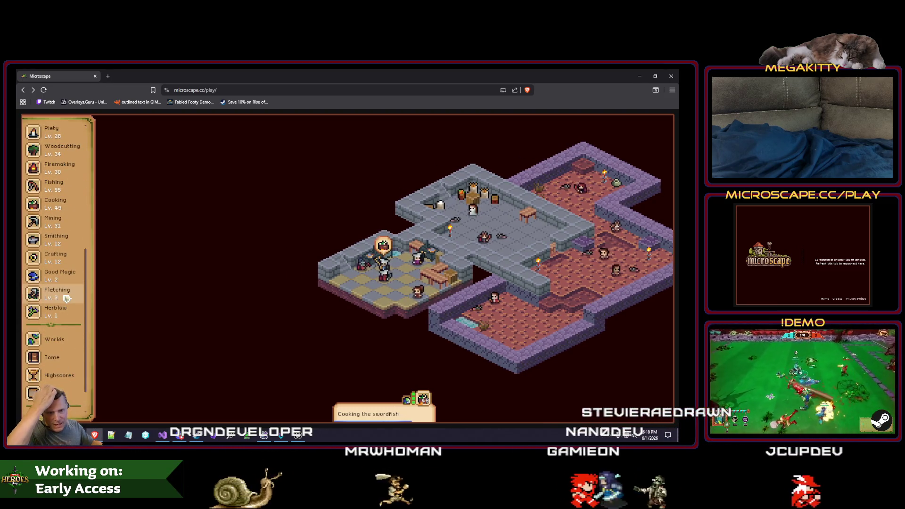
scroll(67, 295, up, 2)
scroll(66, 292, up, 1)
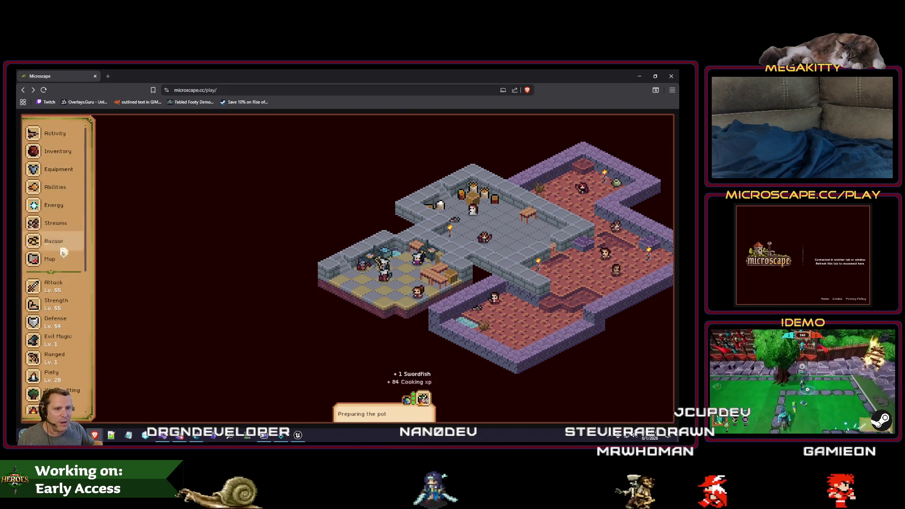
scroll(61, 249, down, 5)
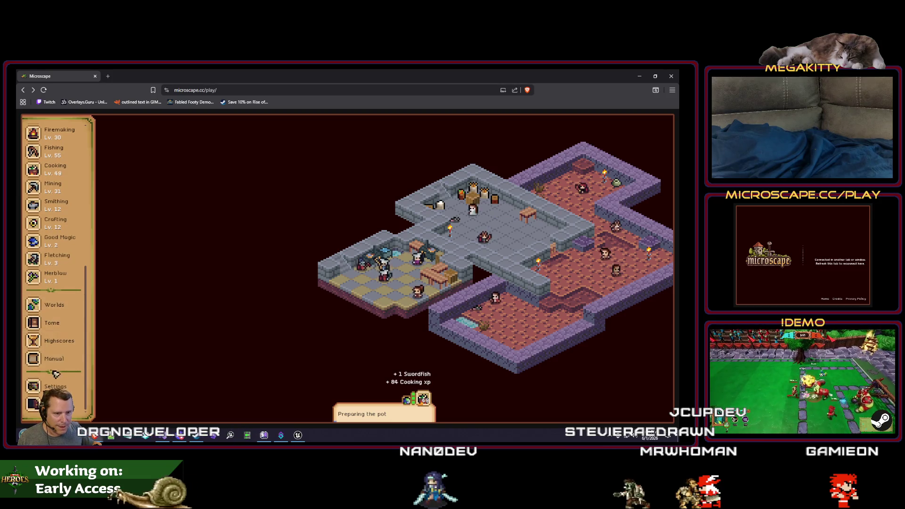
scroll(61, 260, up, 5)
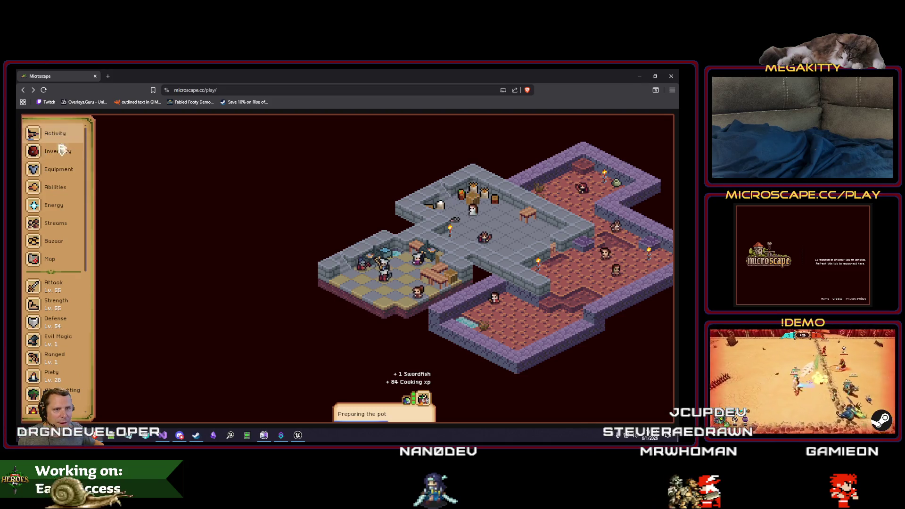
click(58, 229)
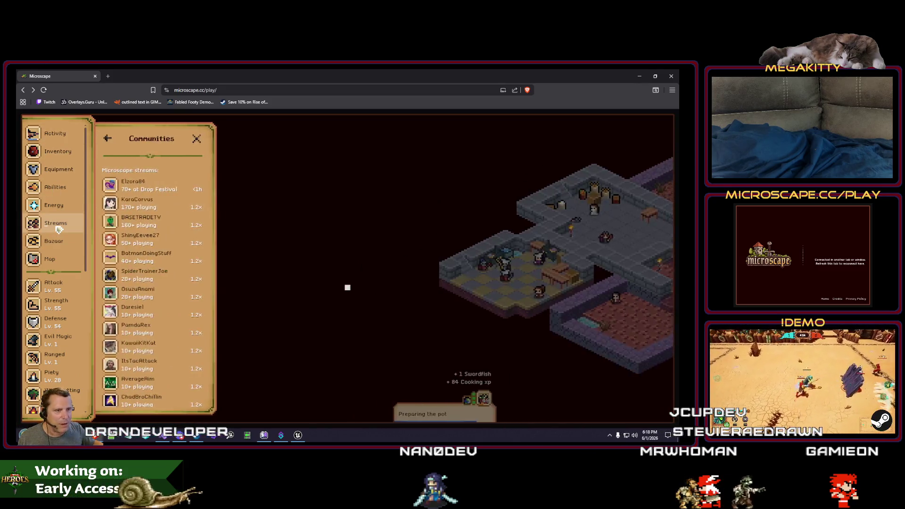
scroll(155, 282, down, 10)
scroll(167, 366, down, 3)
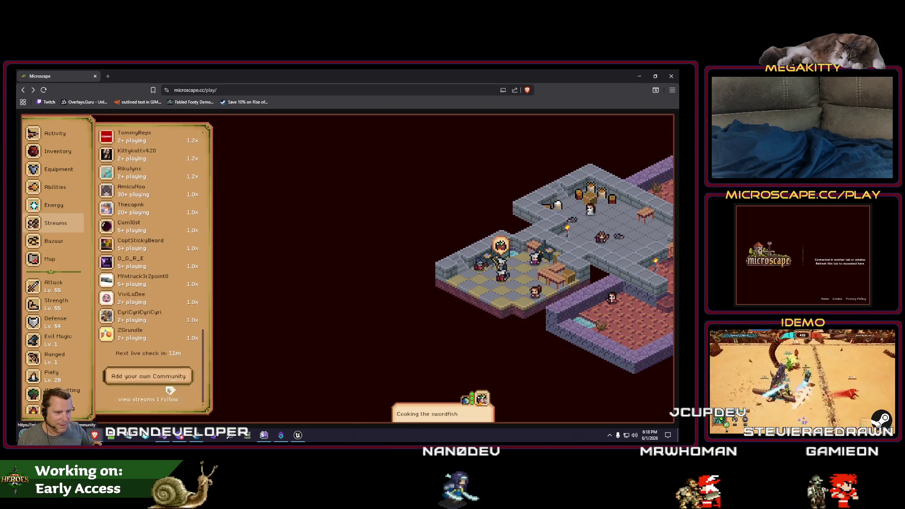
click(168, 380)
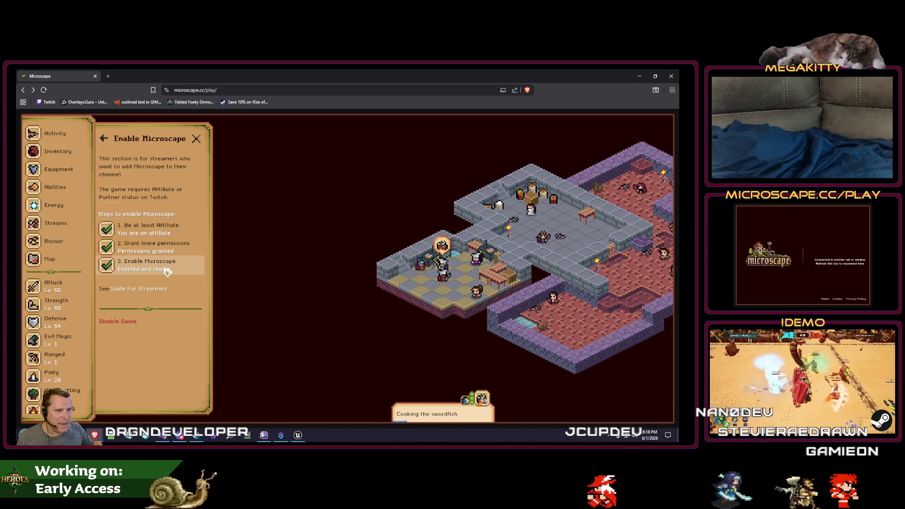
click(137, 288)
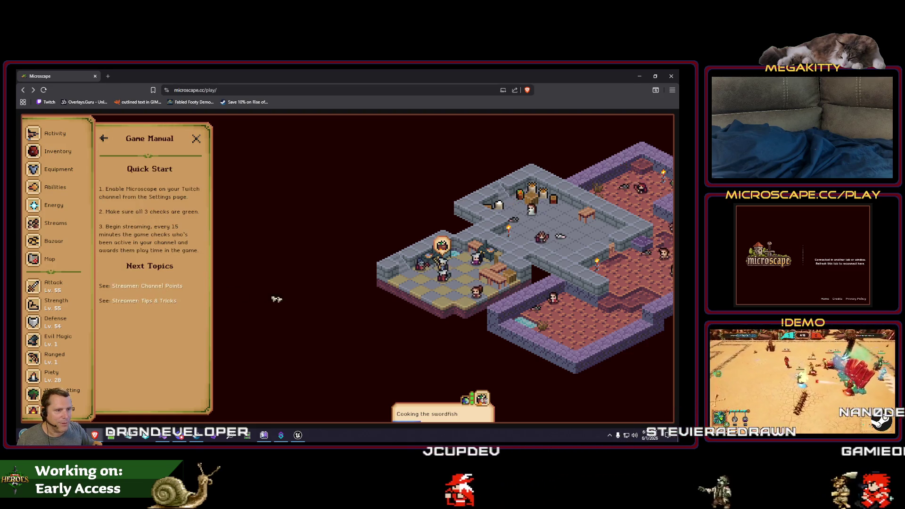
click(172, 286)
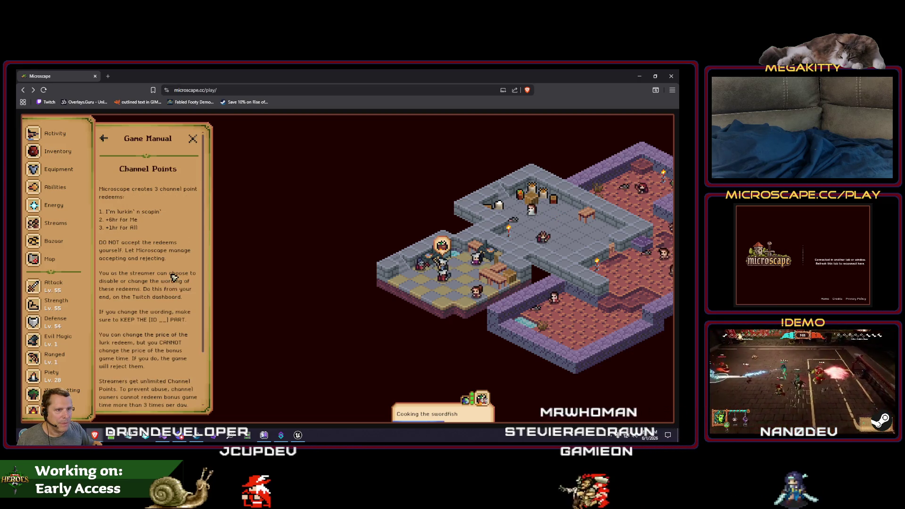
scroll(172, 292, down, 3)
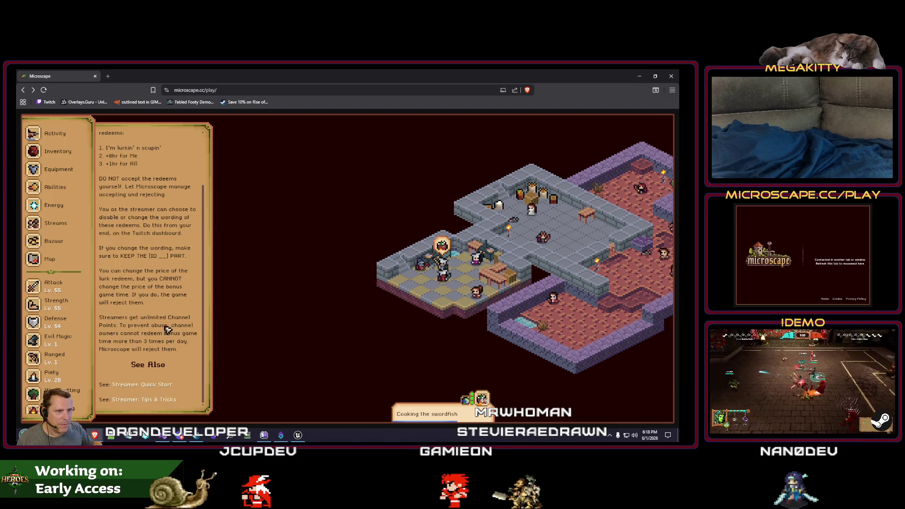
scroll(168, 299, up, 3)
scroll(168, 318, down, 3)
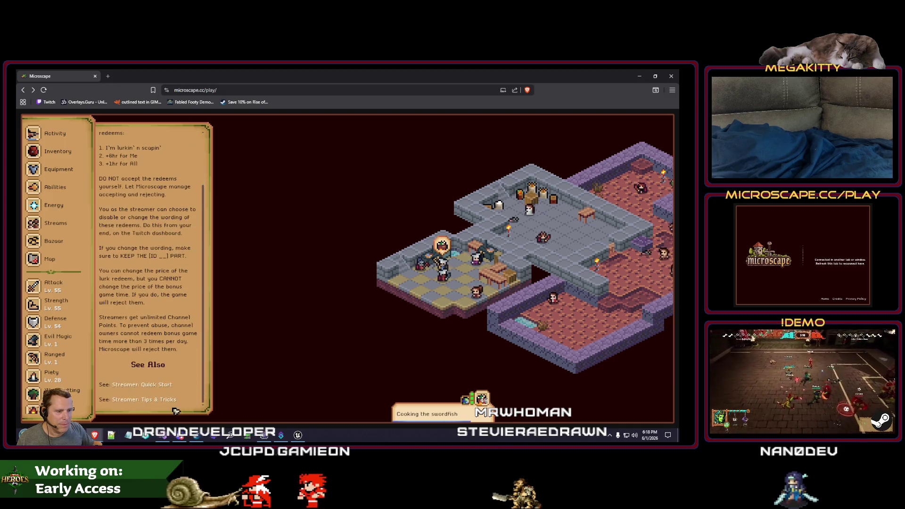
click(149, 384)
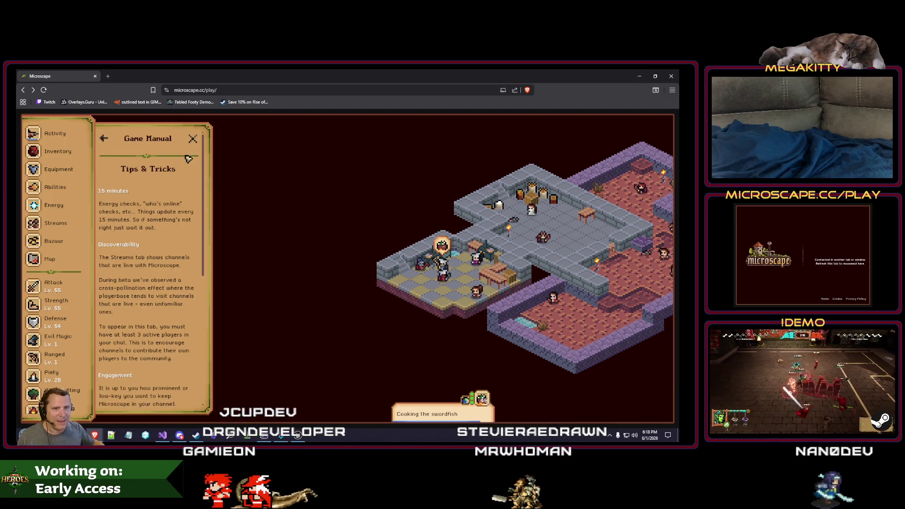
click(195, 140)
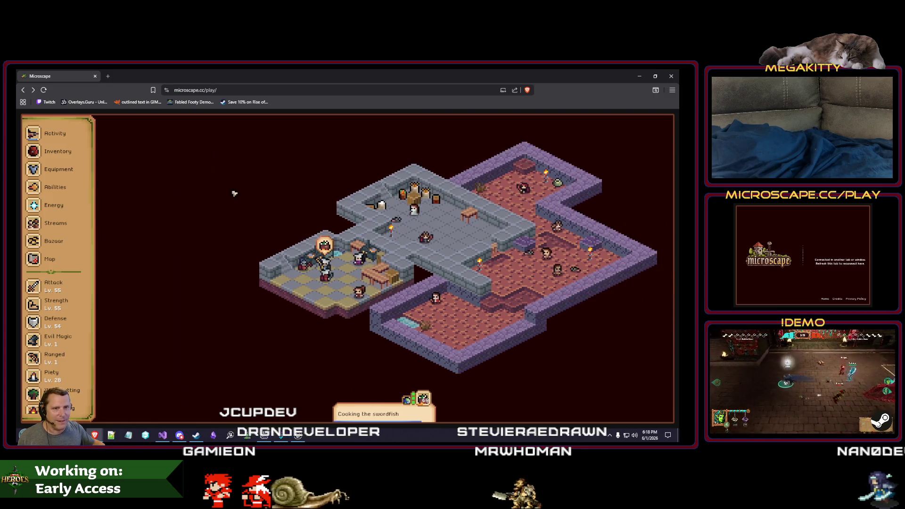
click(96, 76)
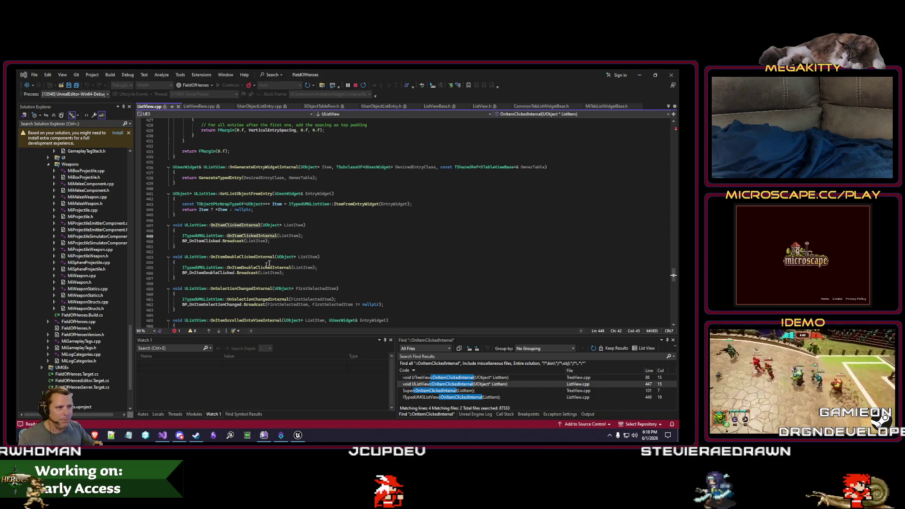
Select the name OnItemClickedInternal on line 447 of ListView.cpp.
click(274, 247)
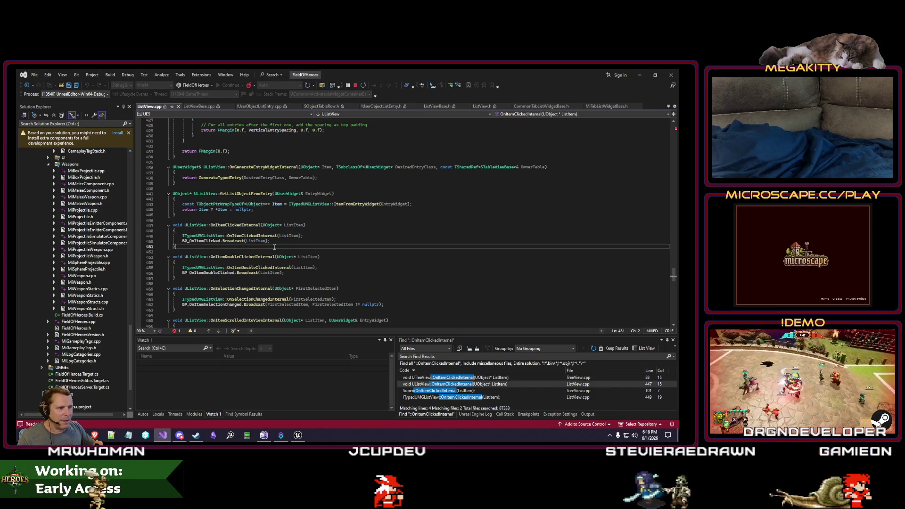
click(258, 235)
double_click(239, 225)
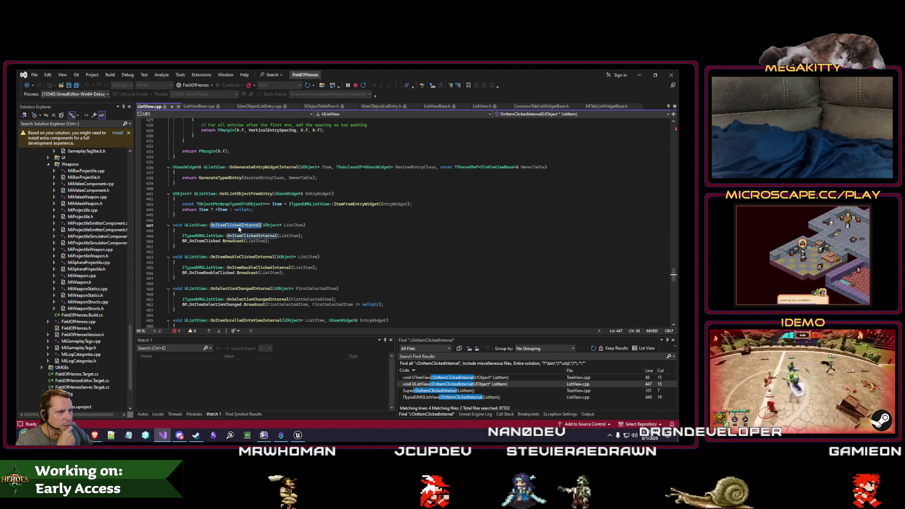
scroll(323, 236, up, 1)
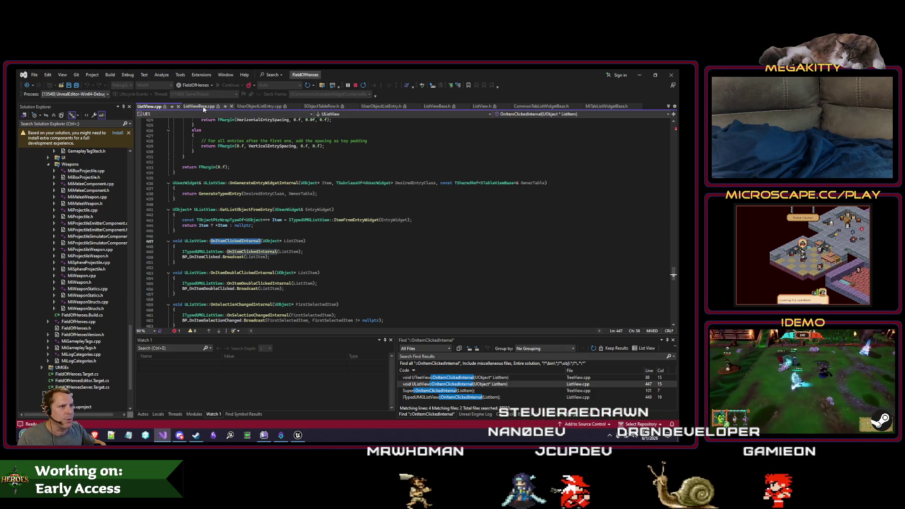
key(ctrl+Tab)
click(160, 108)
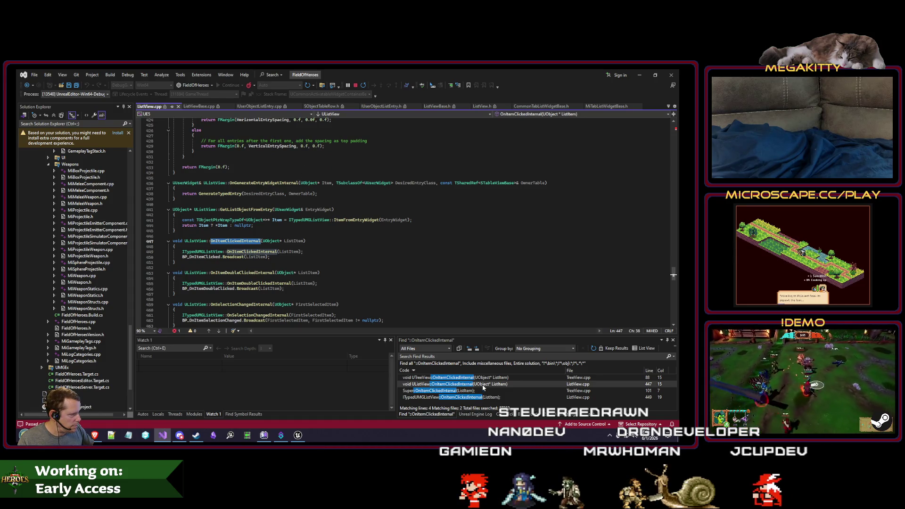
double_click(473, 398)
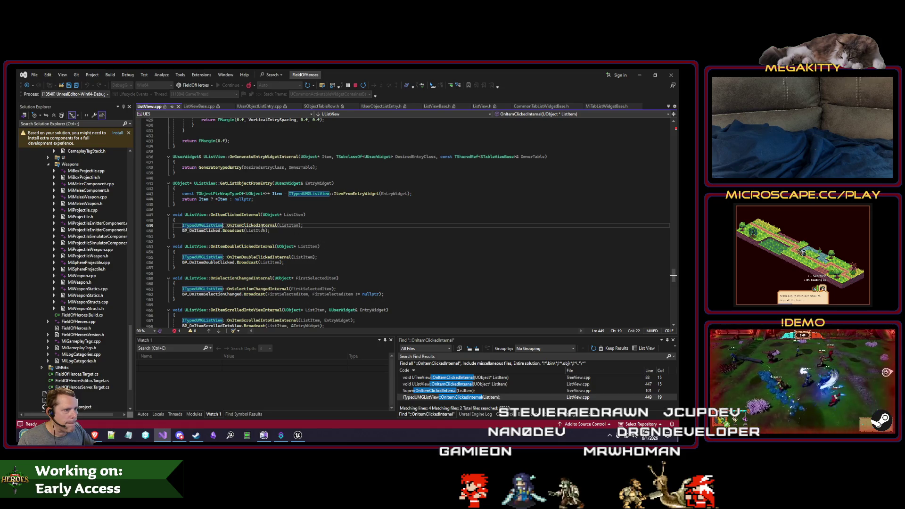
double_click(238, 215)
Search all project files for OnItemClickedInternal calls and review the 8 matches.
key(ctrl+shift+f)
text(()
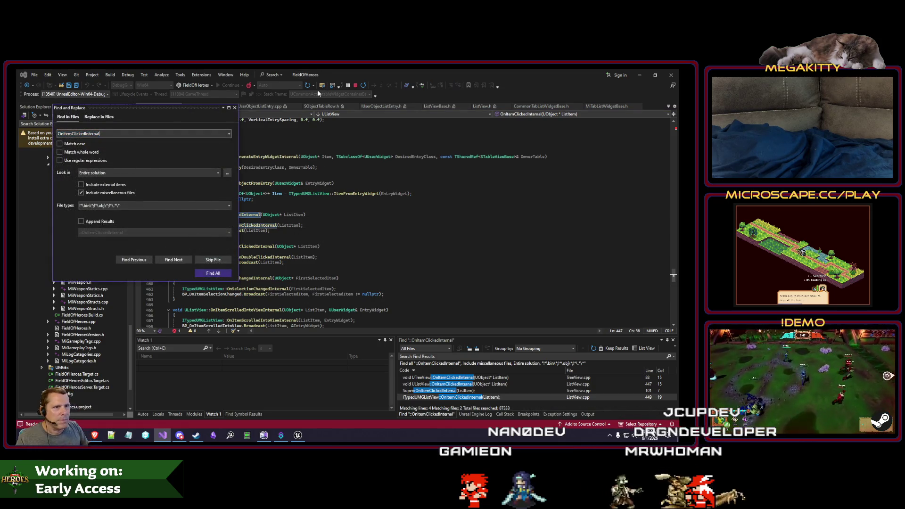
key(Return)
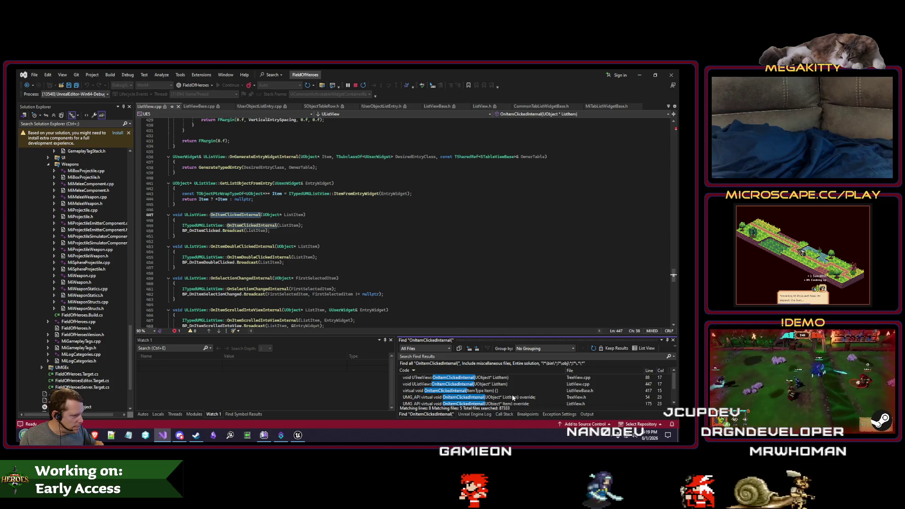
scroll(503, 390, down, 1)
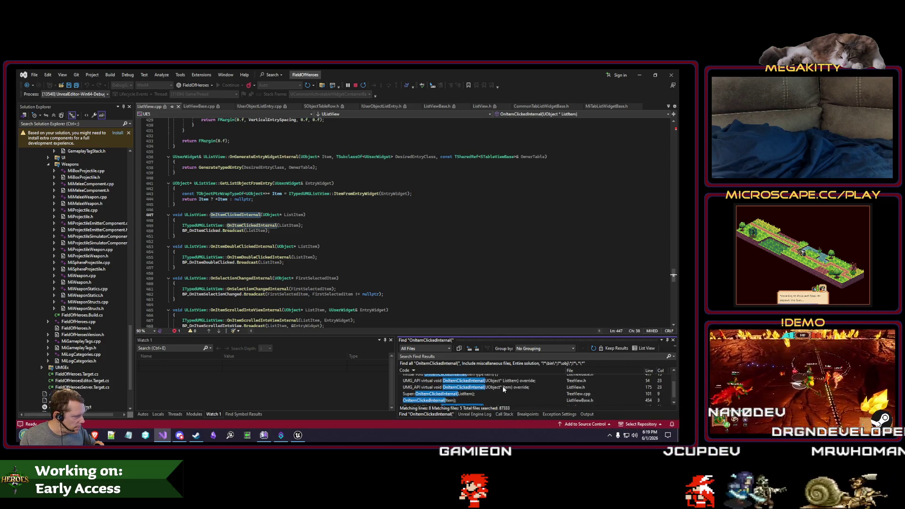
scroll(504, 388, up, 1)
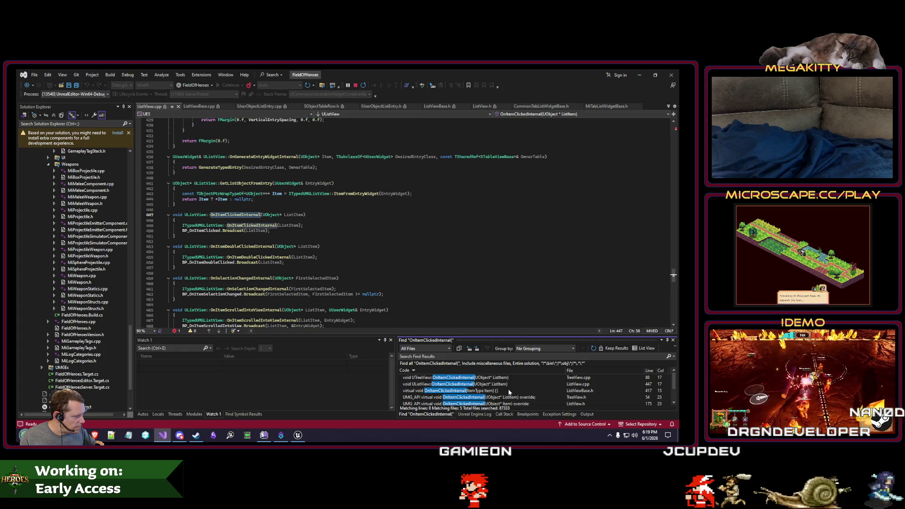
scroll(509, 390, down, 1)
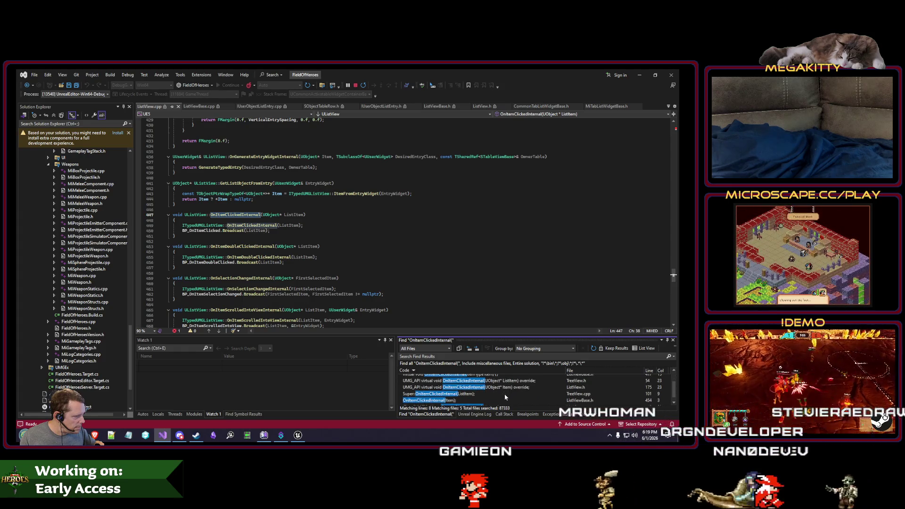
Open the ListViewBase.h line 454 match and find where HandleItemClicked is bound.
double_click(503, 395)
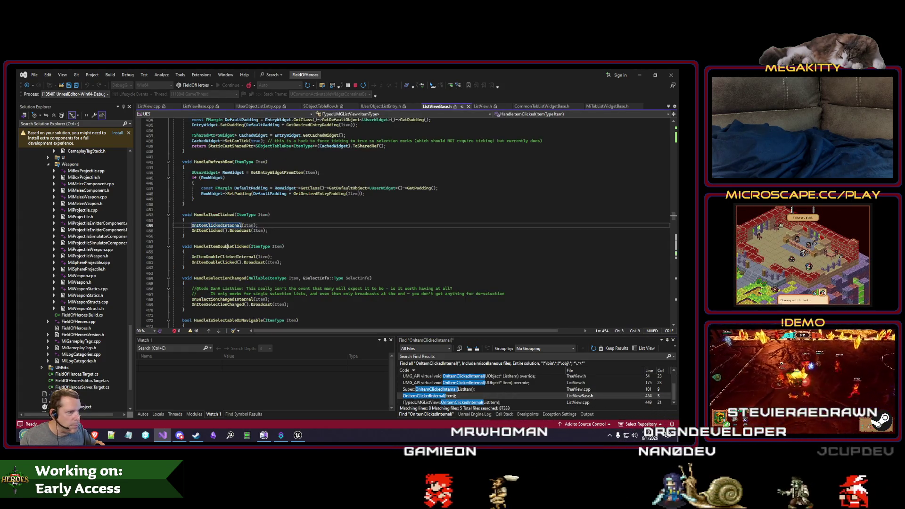
click(218, 217)
key(ctrl+F3)
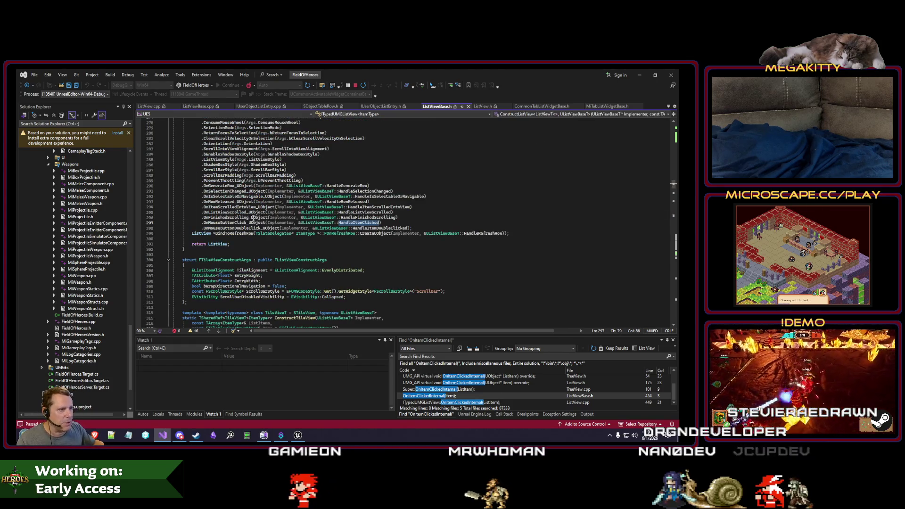
scroll(255, 225, up, 5)
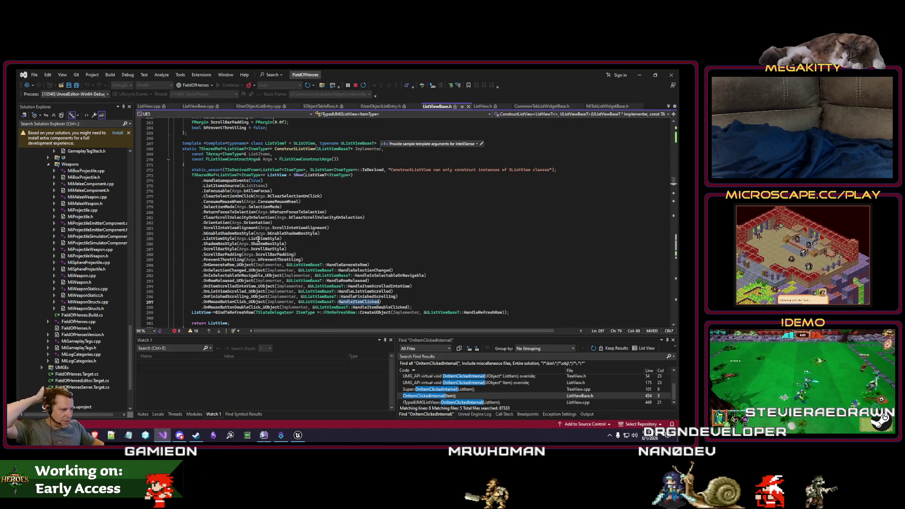
scroll(259, 240, down, 1)
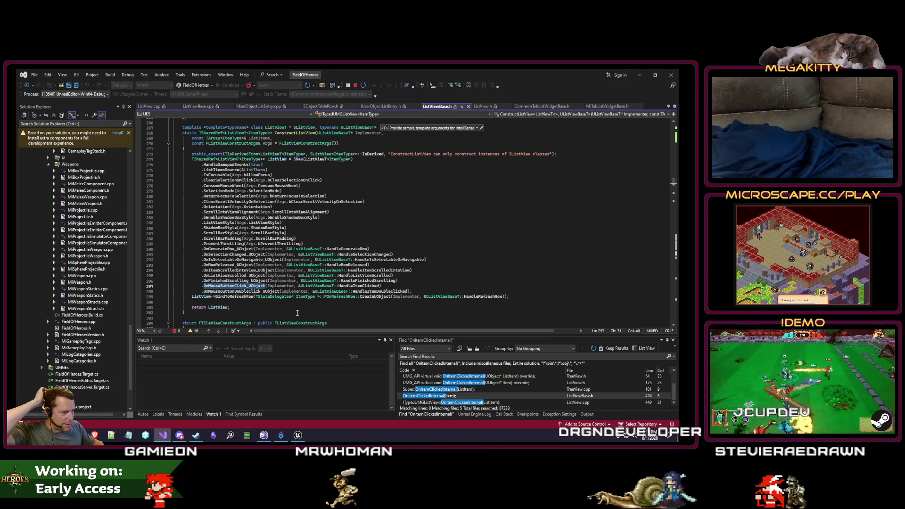
key(alt+Tab)
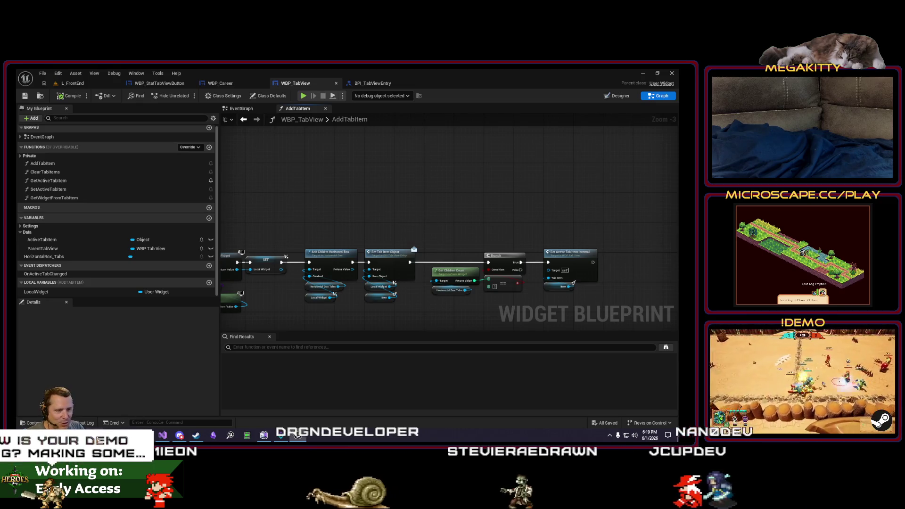
Pan through WBP_TabView's AddTabItem graph to review how tabs are added.
drag(306, 191, 356, 194)
scroll(356, 193, down, 1)
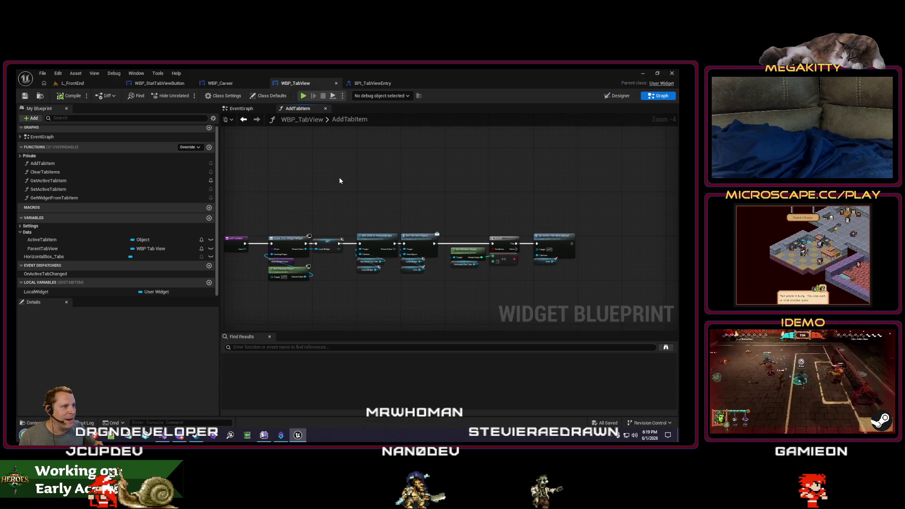
scroll(349, 179, up, 1)
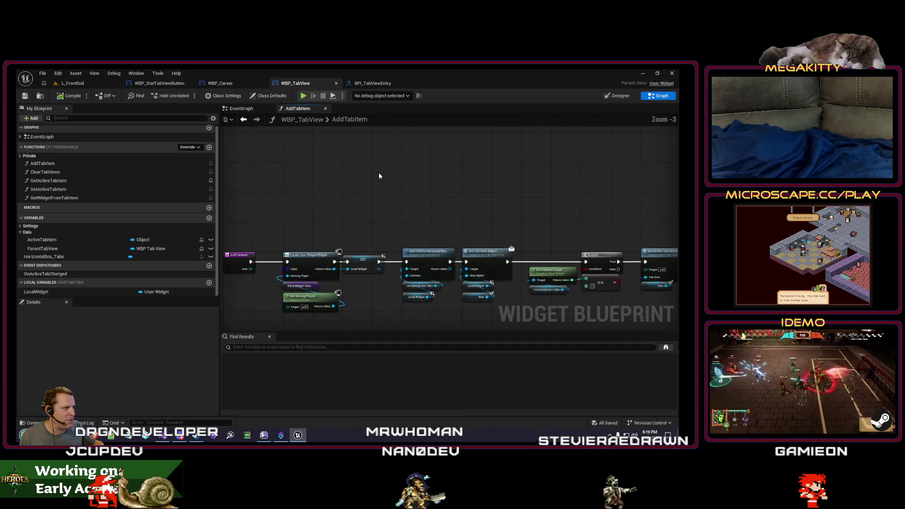
scroll(380, 176, down, 1)
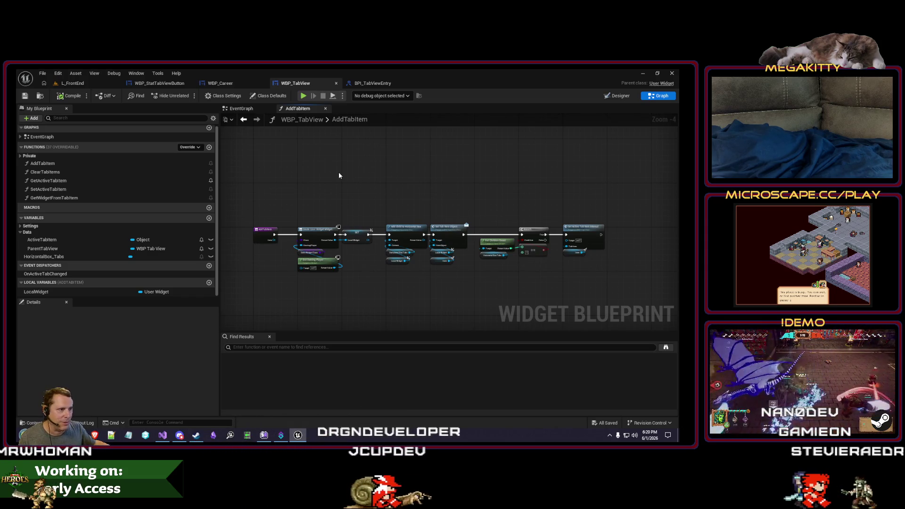
drag(326, 202, 299, 203)
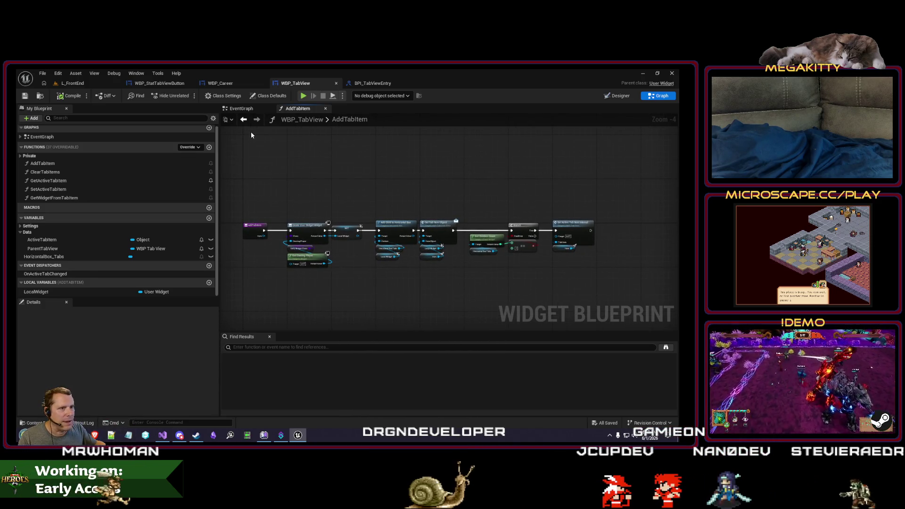
Inspect HorizontalBox_Tabs in WBP_TabView's Designer, then view WBP_StatTabViewButton's event graph.
click(613, 96)
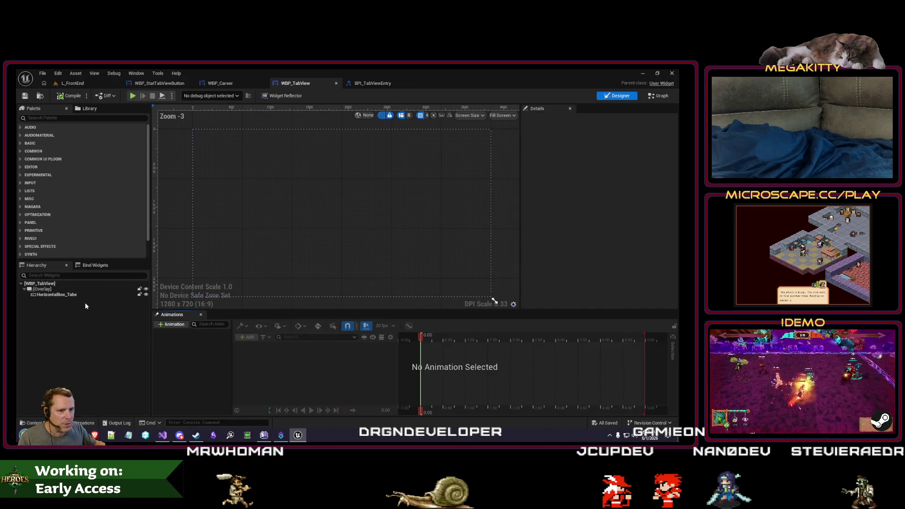
click(71, 295)
drag(674, 175, 677, 280)
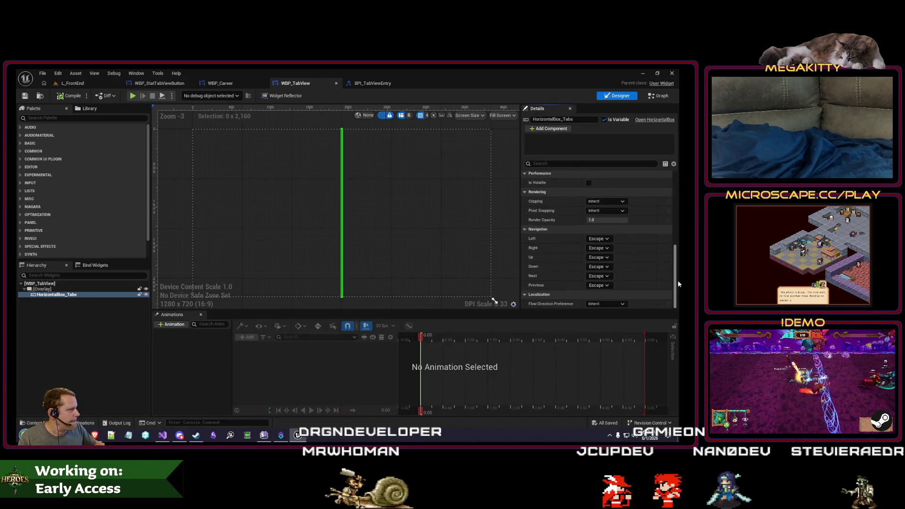
scroll(575, 249, up, 4)
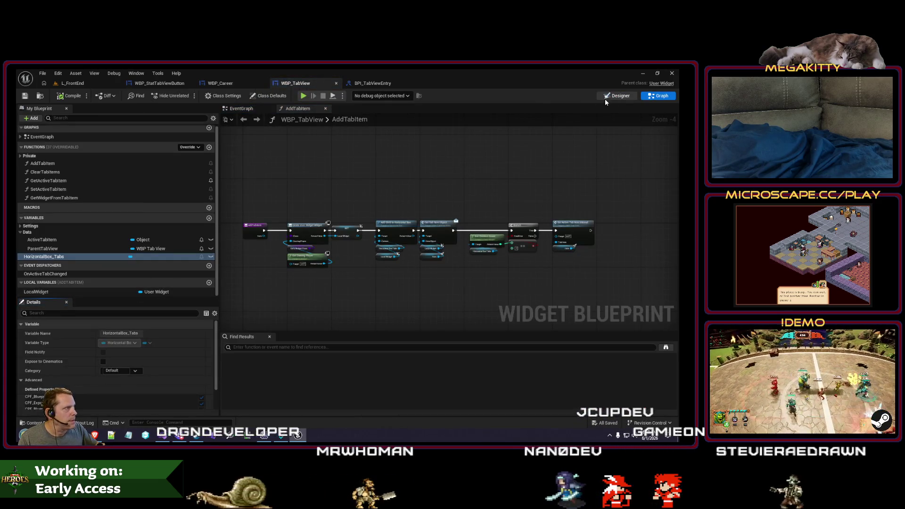
click(63, 295)
scroll(583, 278, down, 5)
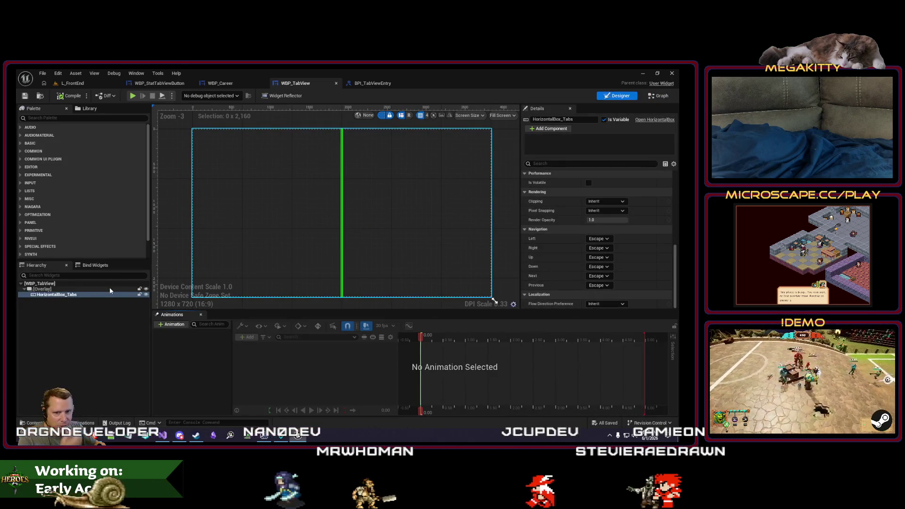
click(377, 84)
click(159, 84)
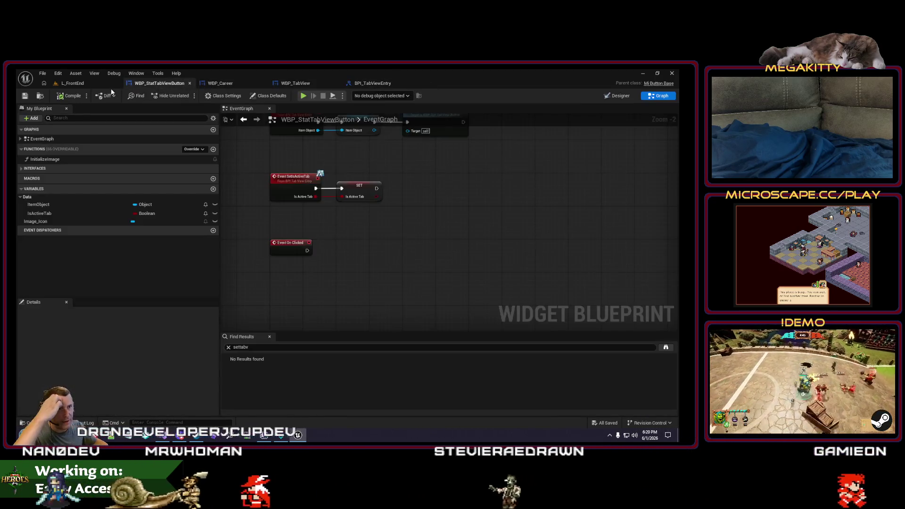
Play-test L_FrontEnd and check the career stats panel: 7 wins, 12 goals, 103 takedowns.
click(72, 84)
key(alt+p)
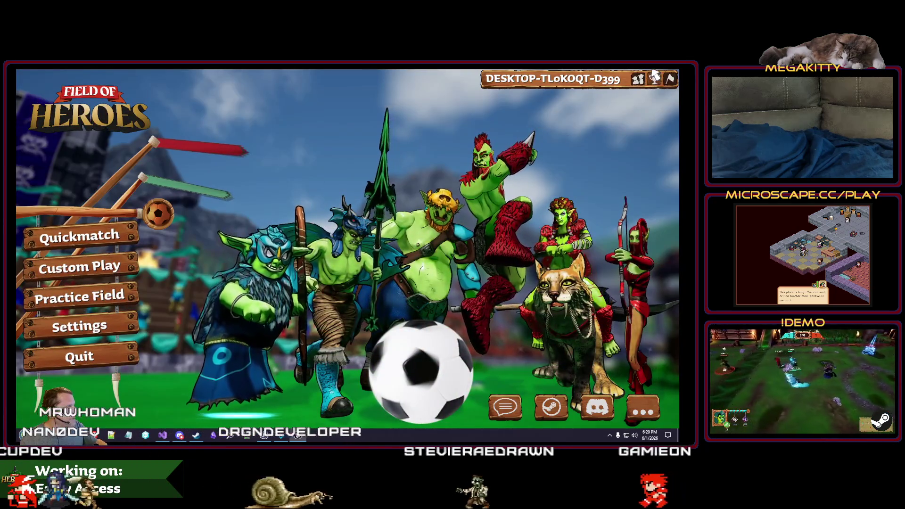
click(654, 79)
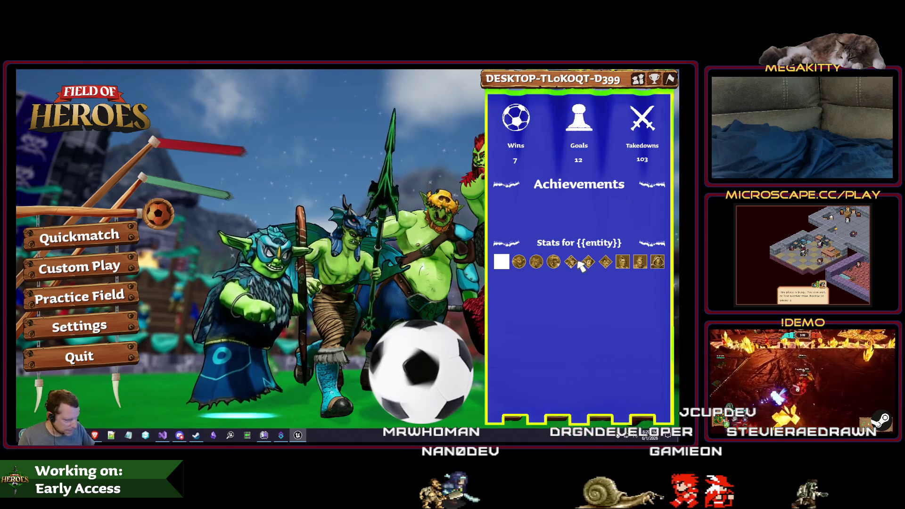
key(Escape)
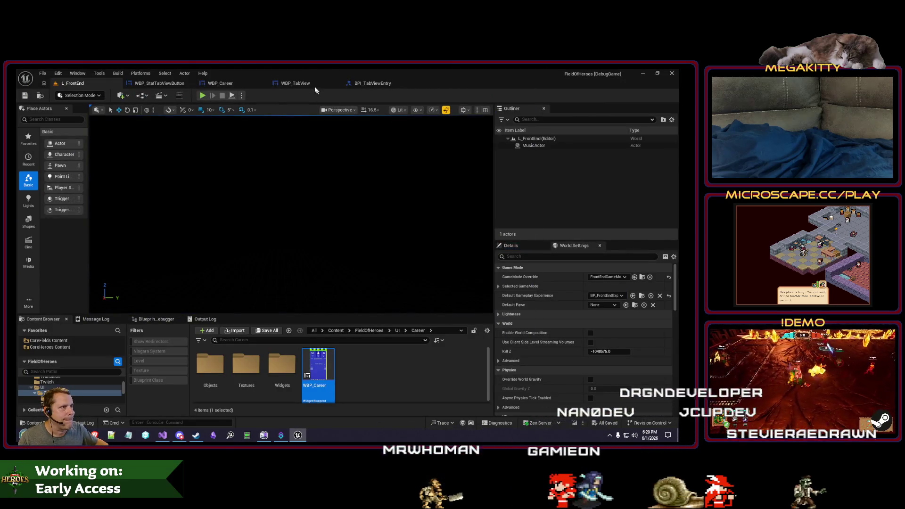
Add a function named GetTabViewEntryEvents to the BPI_TabViewEntry interface.
click(313, 84)
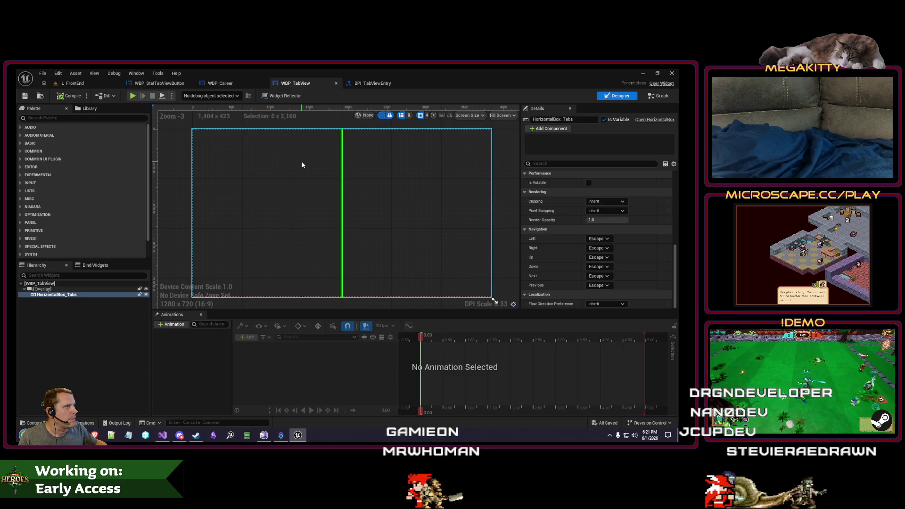
click(384, 85)
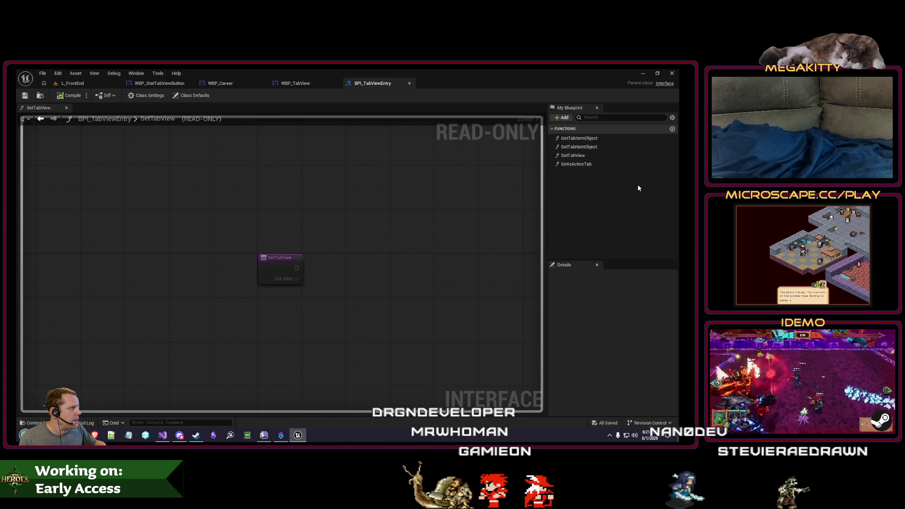
click(672, 129)
text(GetTabViewEntryEvents)
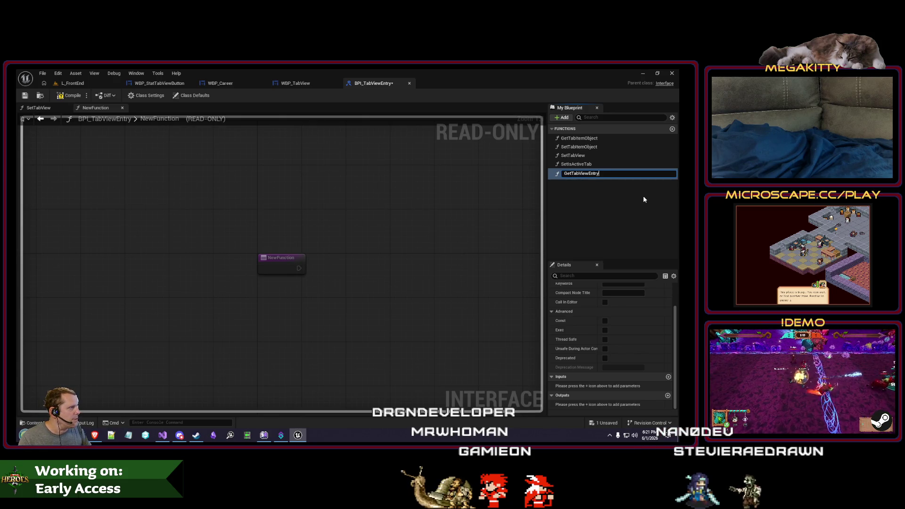
key(Return)
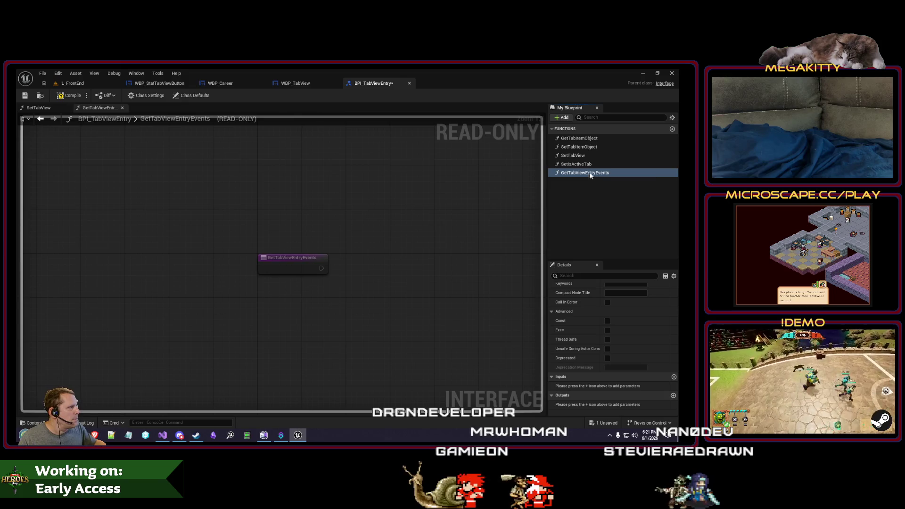
click(595, 173)
key(Escape)
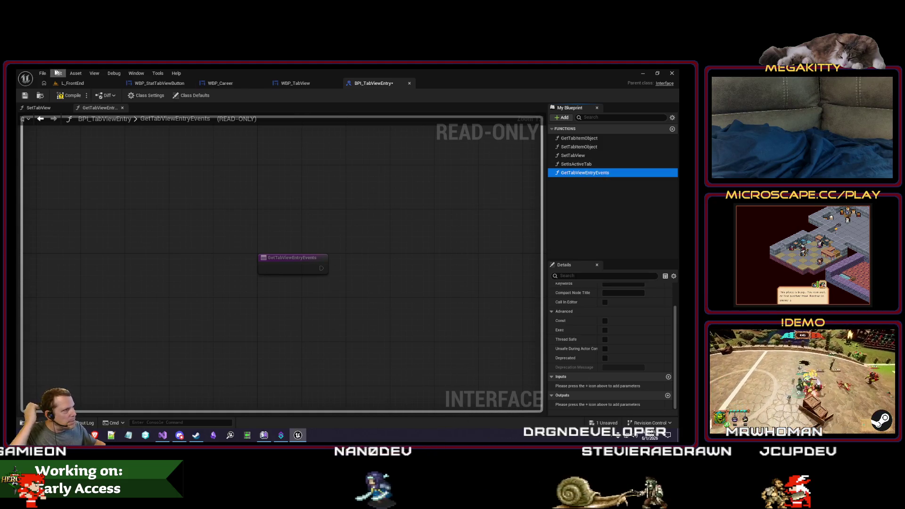
click(39, 96)
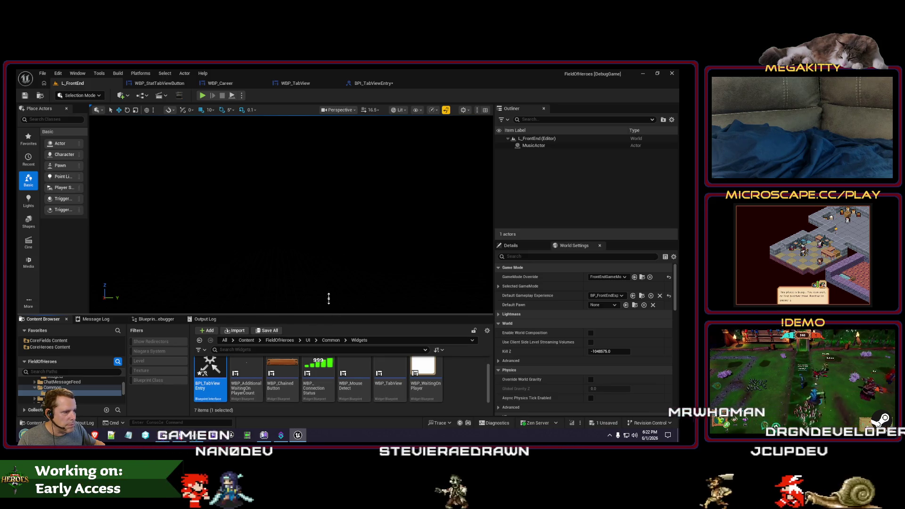
Create an Object-based Blueprint class named BP_TabViewEntryEvents in the Widgets folder.
drag(329, 314, 329, 278)
right_click(452, 335)
mouse_move(483, 344)
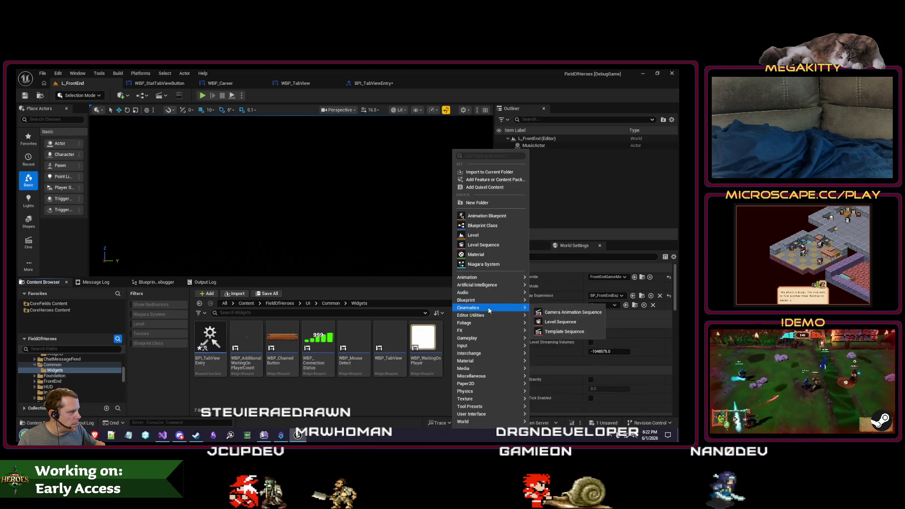
click(561, 305)
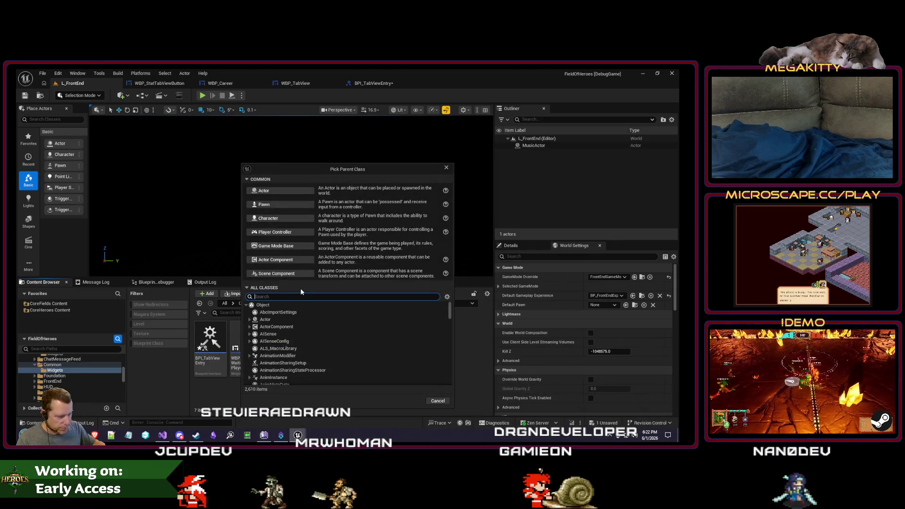
text(object)
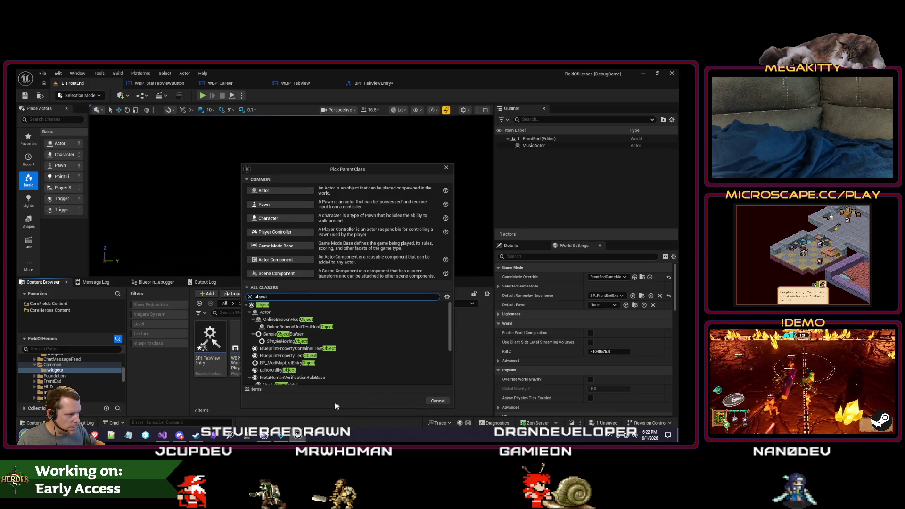
click(411, 401)
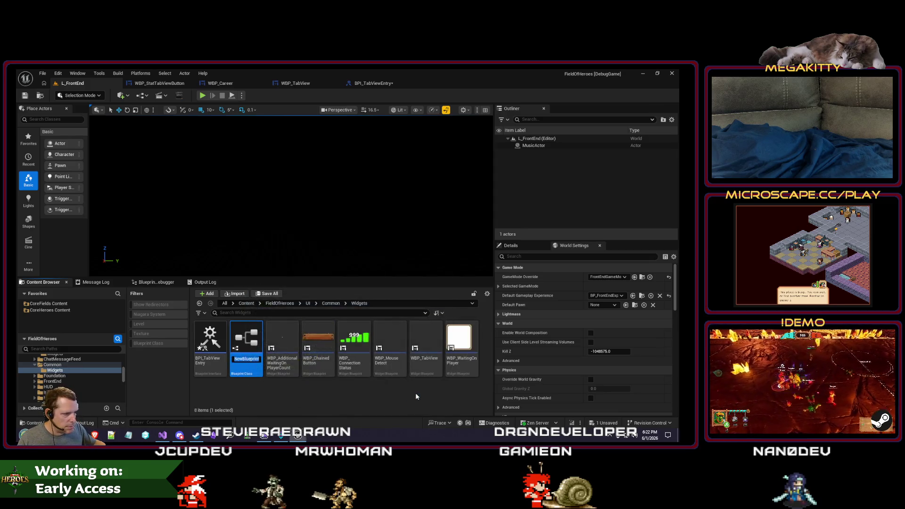
text(BP_T)
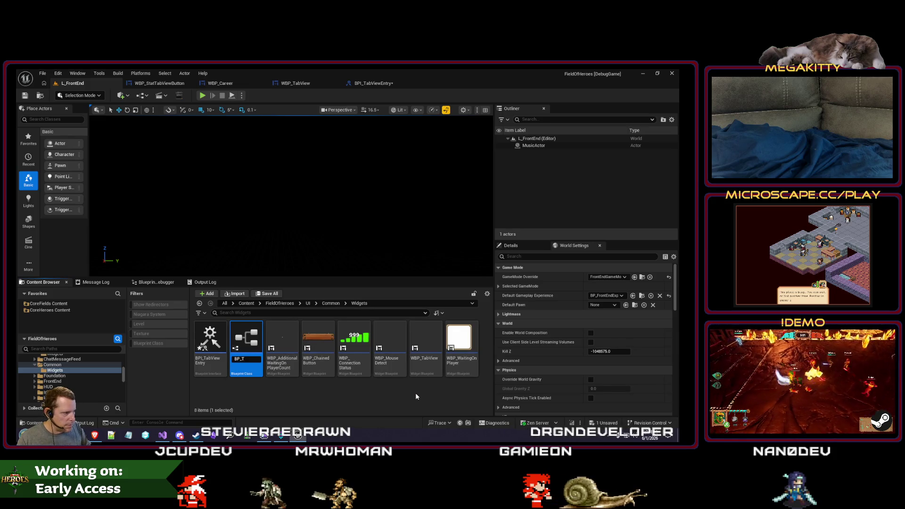
text(abViewEntryEvents)
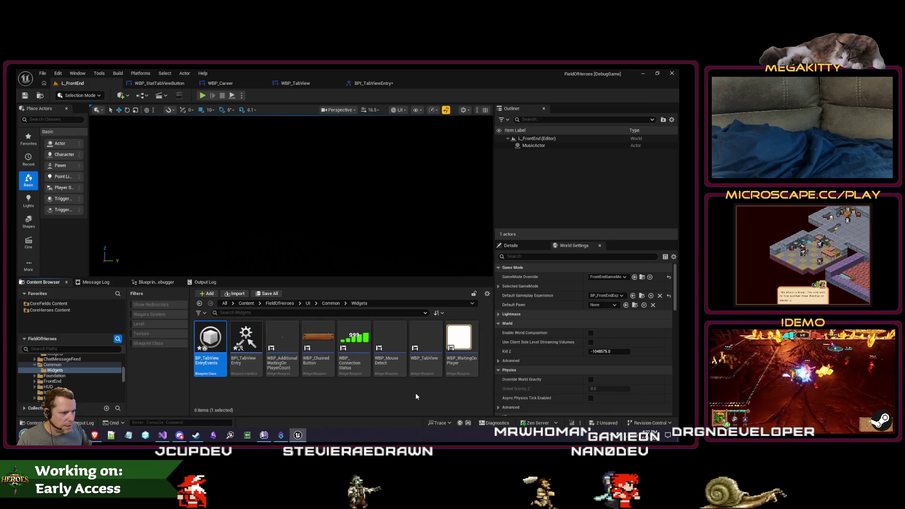
click(372, 84)
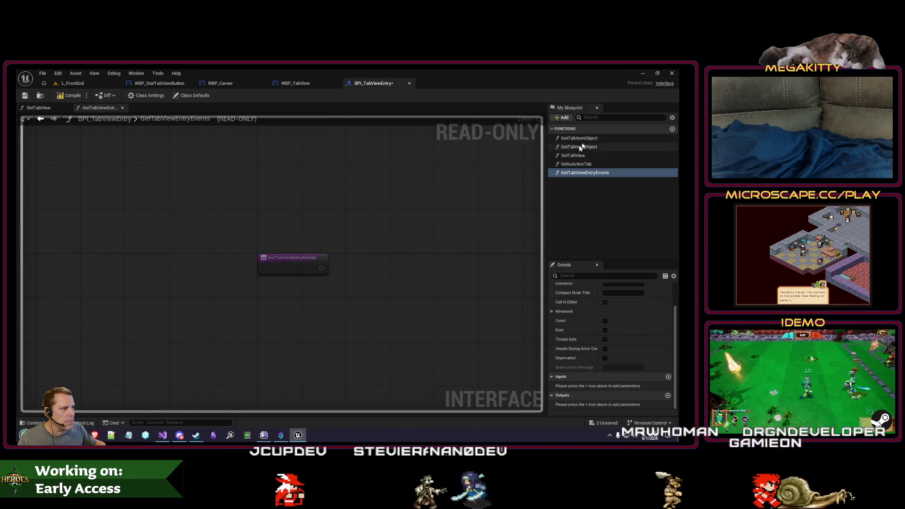
Add an EventSink variable of type BP Tab View Entry Events in the Data category.
click(156, 84)
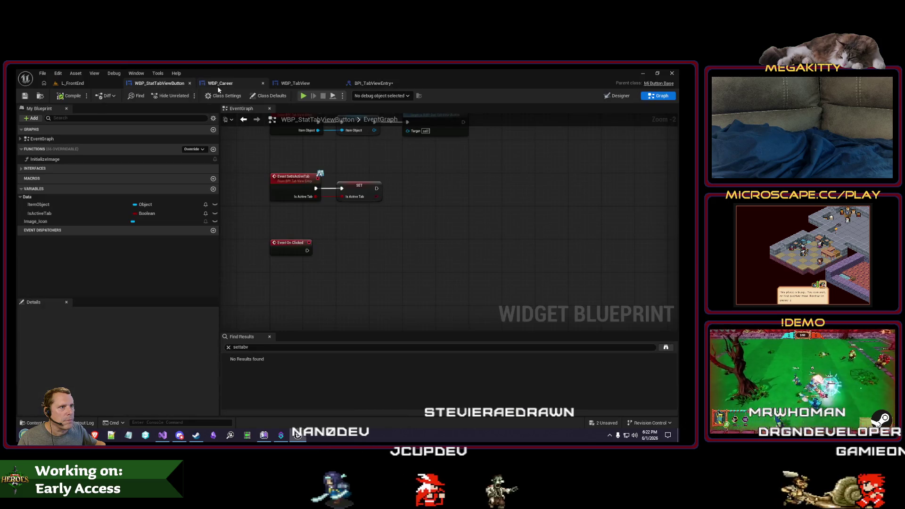
click(213, 189)
text(EventSink)
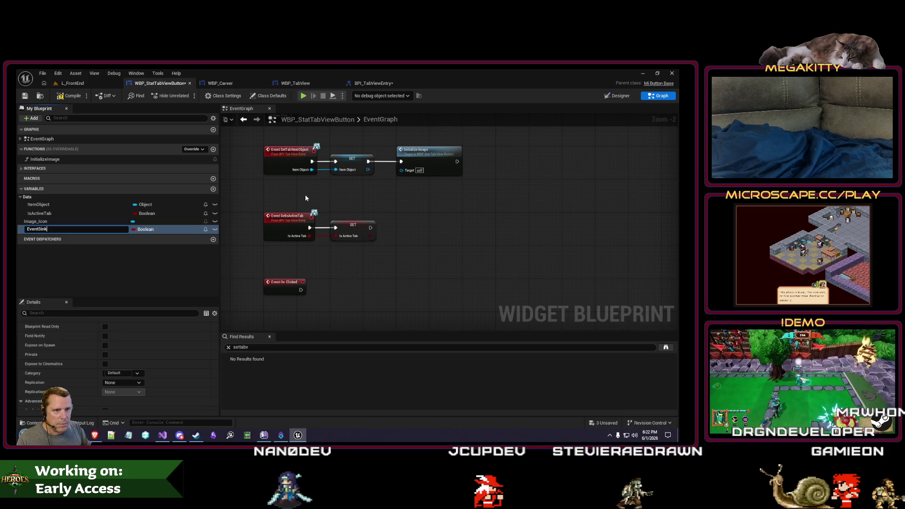
key(Return)
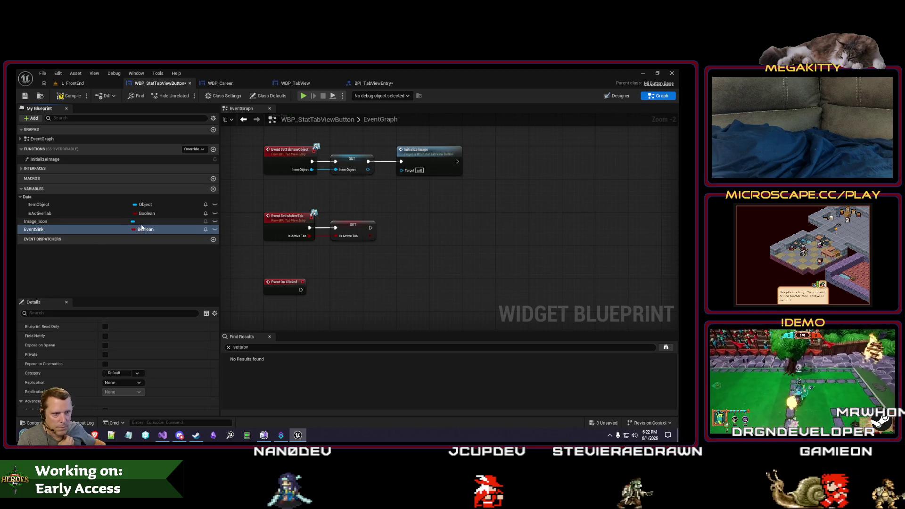
click(146, 229)
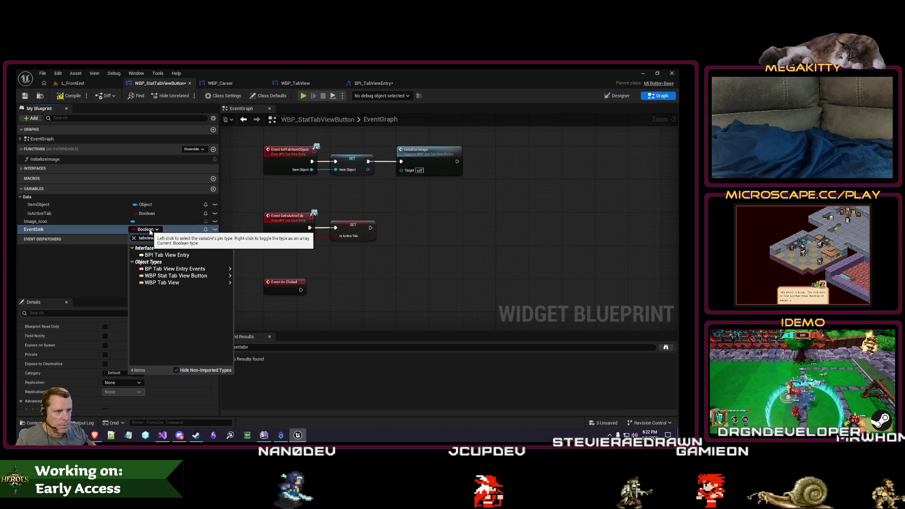
click(220, 272)
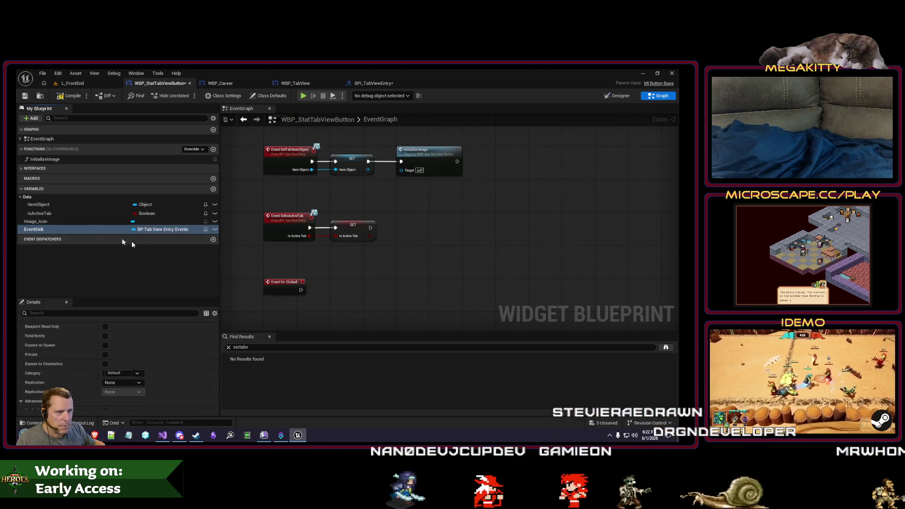
drag(35, 229, 46, 197)
mouse_move(314, 142)
mouse_down()
mouse_move(285, 199)
mouse_move(306, 190)
mouse_up()
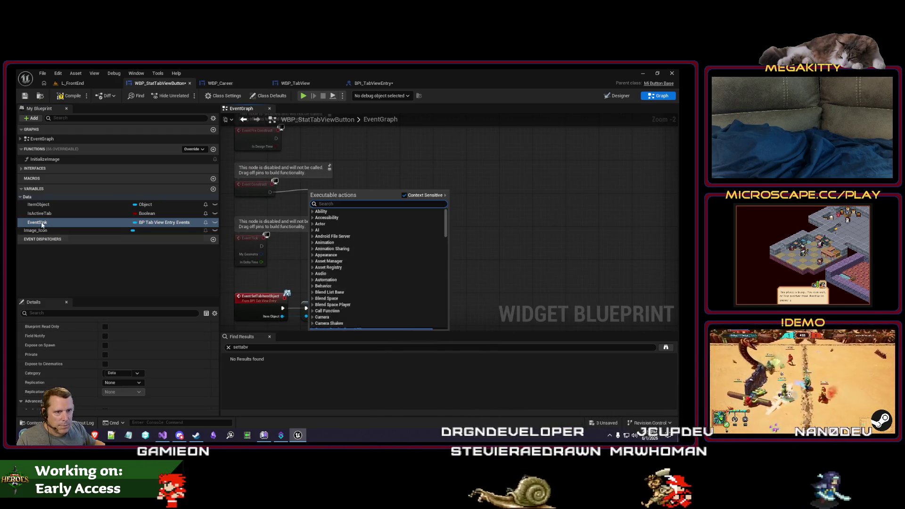
On Event Construct, construct a BP Tab View Entry Events object and store it in EventSink.
mouse_move(37, 222)
mouse_down()
mouse_move(329, 188)
mouse_move(354, 208)
mouse_move(377, 189)
mouse_move(434, 189)
mouse_up()
drag(270, 192, 324, 189)
text(construct ob)
key(Return)
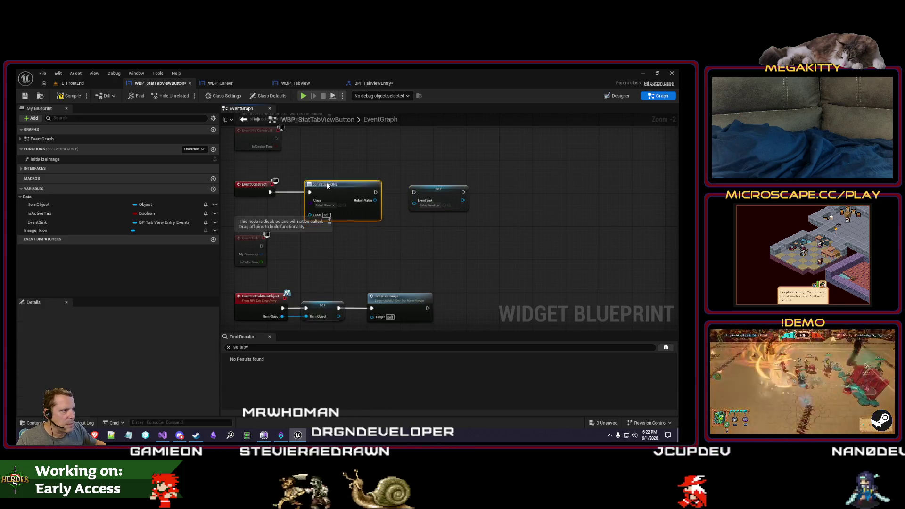
click(330, 206)
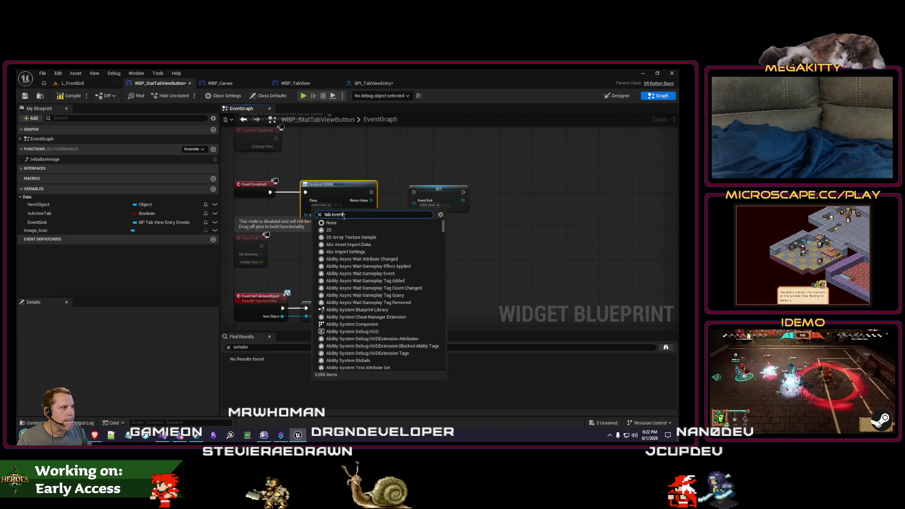
click(350, 231)
mouse_move(375, 201)
mouse_down()
mouse_move(416, 206)
mouse_move(414, 193)
mouse_up()
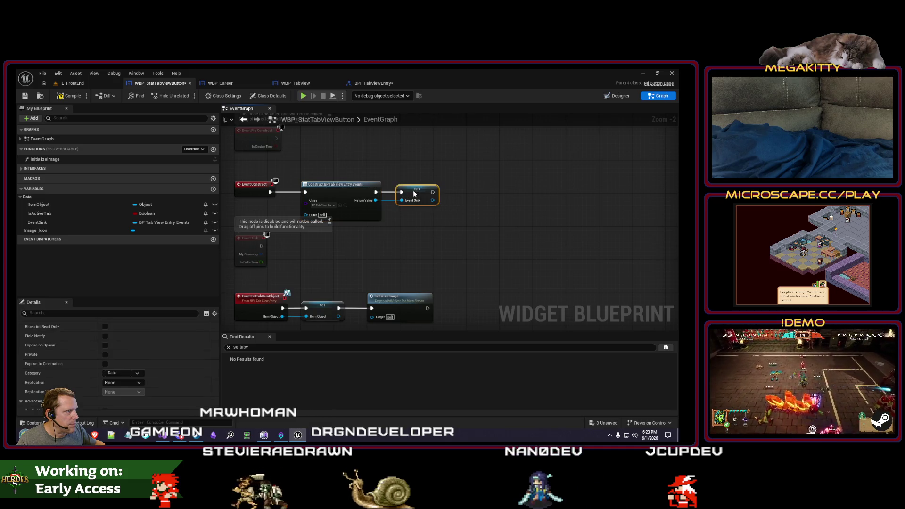
drag(408, 233, 403, 191)
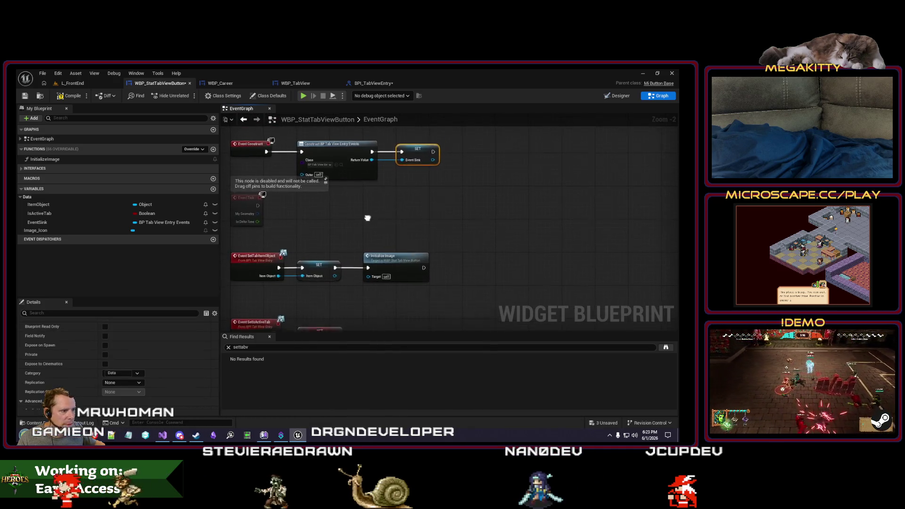
drag(369, 220, 369, 231)
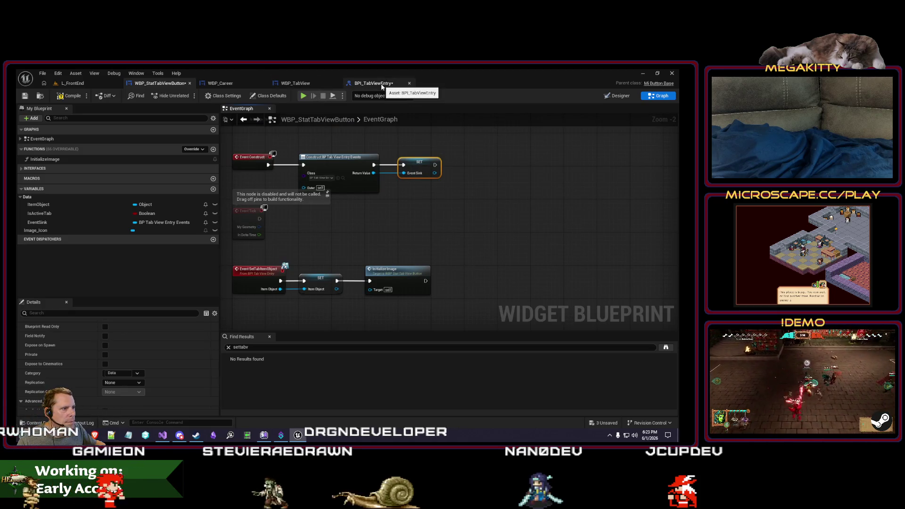
click(382, 84)
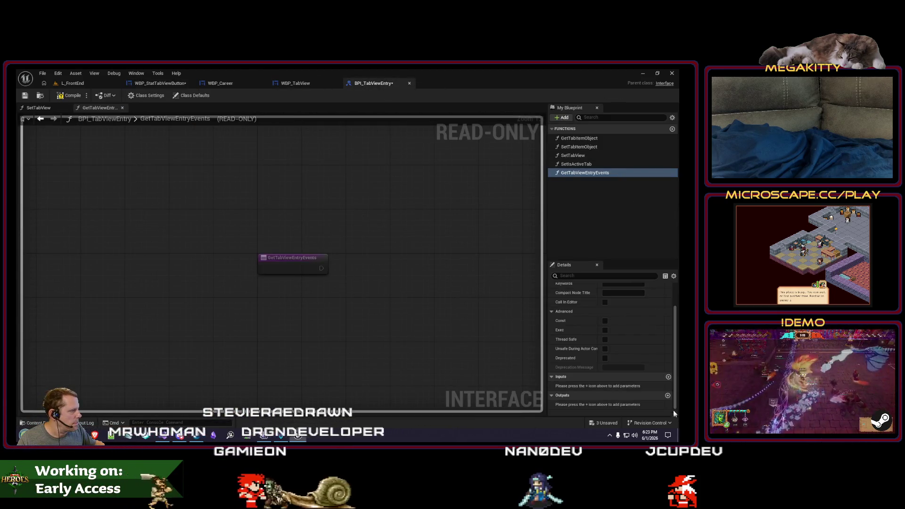
Give GetTabViewEntryEvents a Result output of type BP Tab View Entry Events and save.
click(667, 395)
click(624, 405)
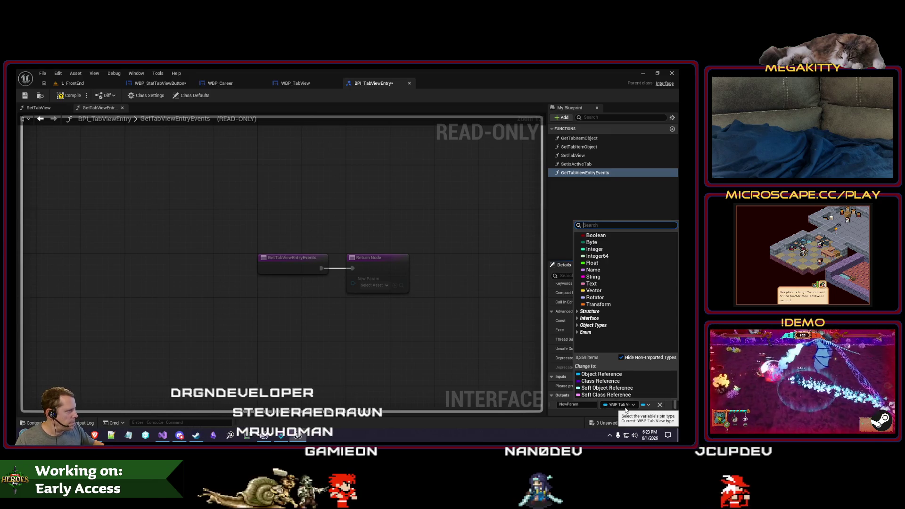
text(tab view ev)
mouse_move(626, 295)
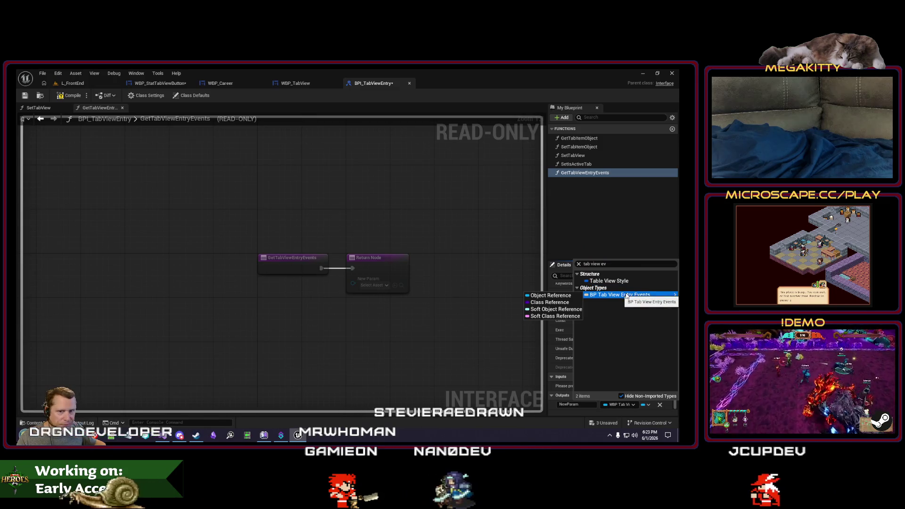
click(551, 296)
click(584, 406)
text(Result)
key(Return)
click(63, 97)
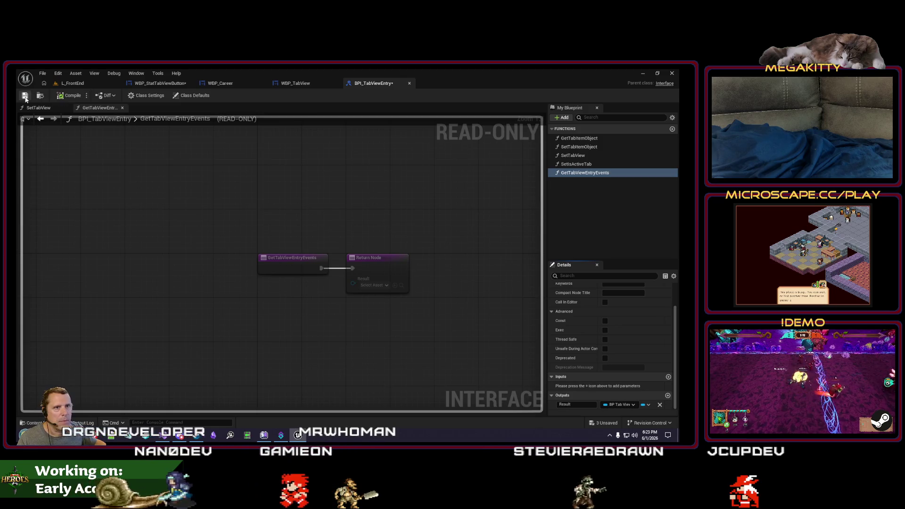
click(301, 86)
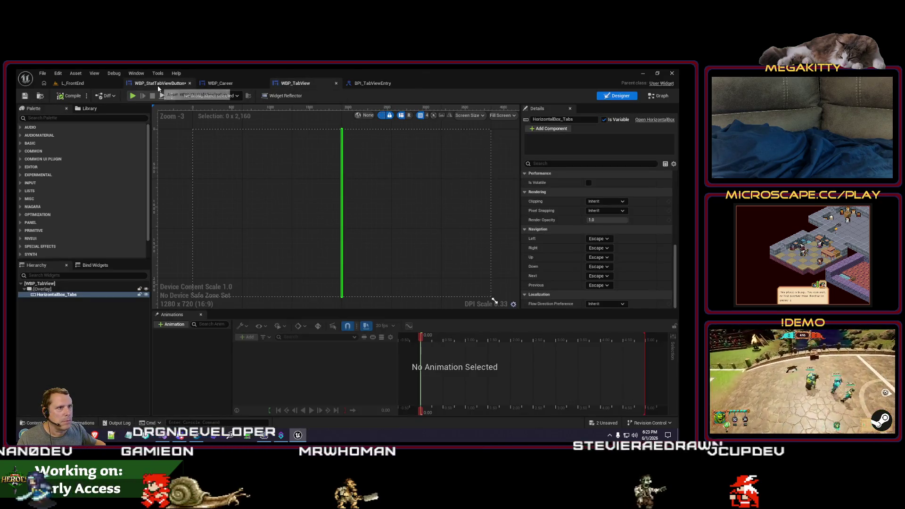
Implement GetTabViewEntryEvents in WBP_StatTabViewButton with an Event Sink getter beside the Return Node.
click(162, 84)
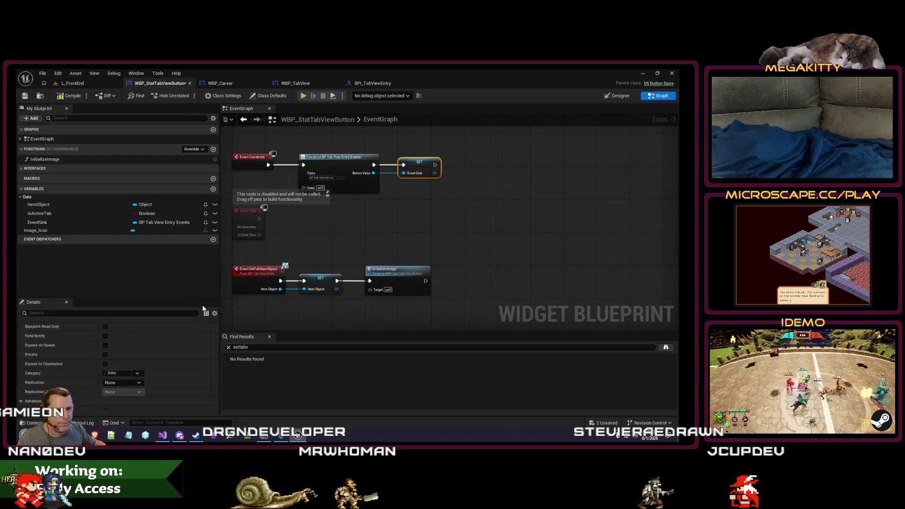
scroll(195, 365, down, 4)
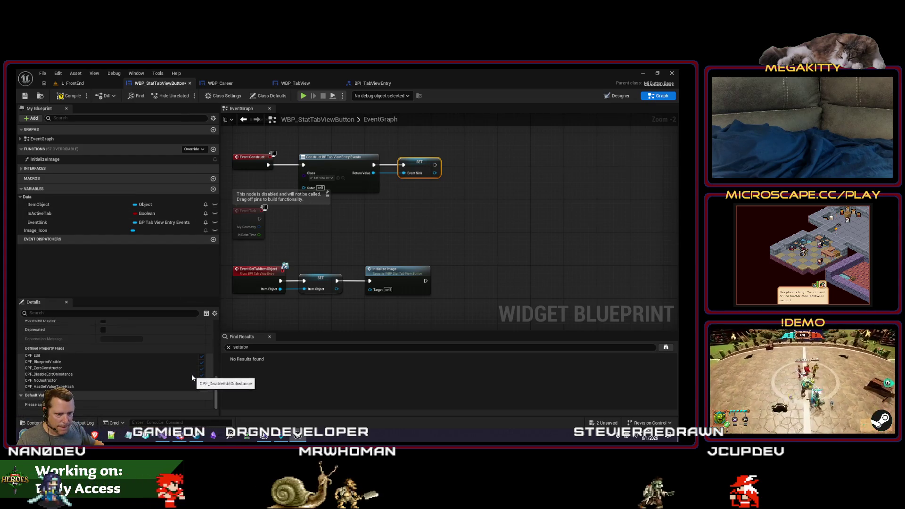
scroll(214, 359, up, 2)
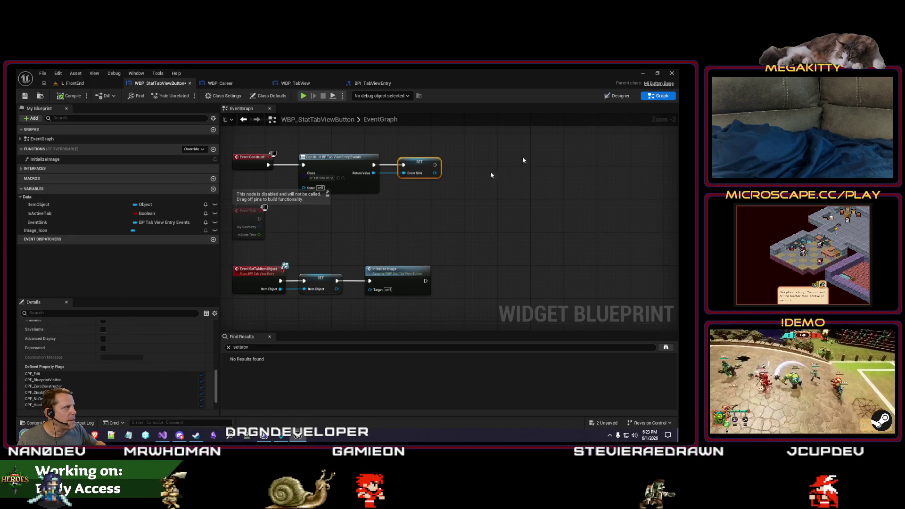
scroll(150, 370, up, 10)
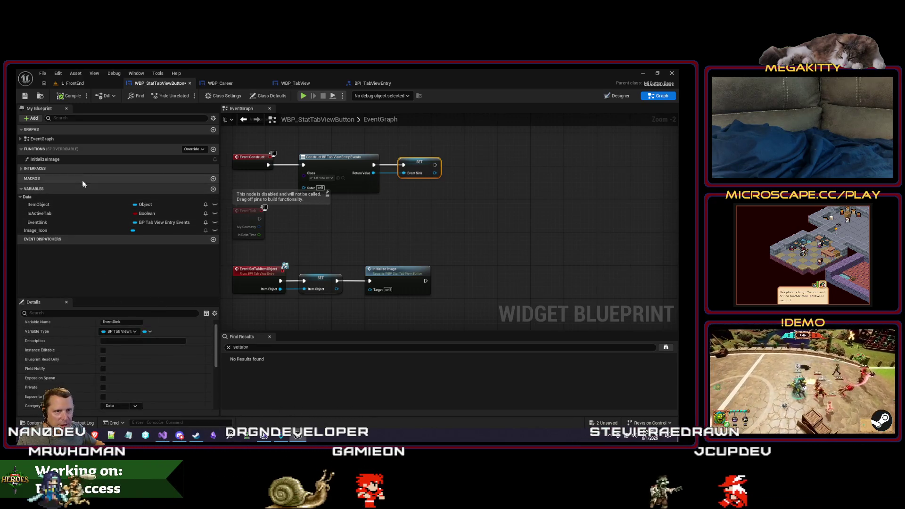
click(20, 169)
double_click(54, 184)
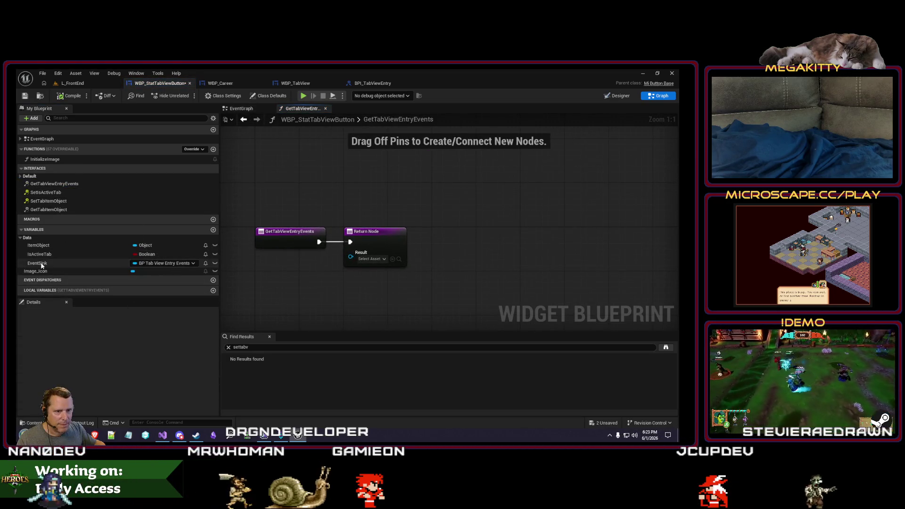
drag(42, 265, 343, 301)
click(347, 288)
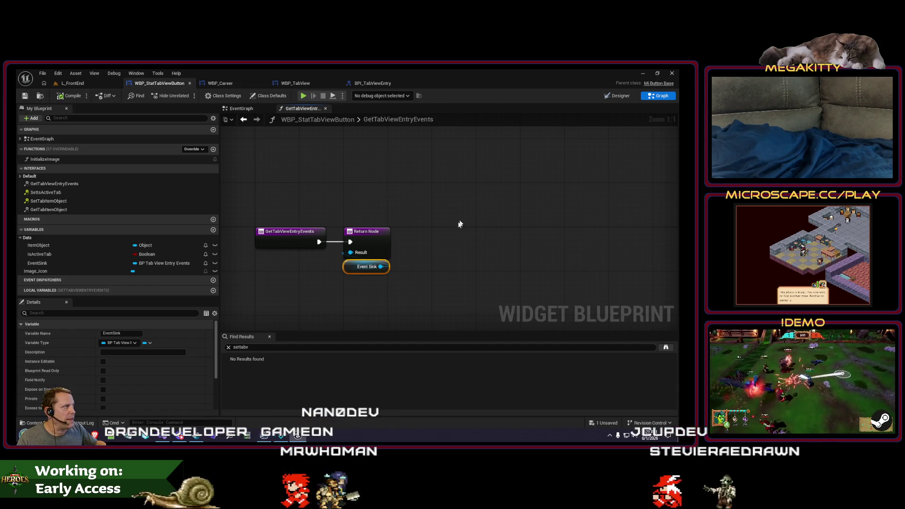
click(72, 83)
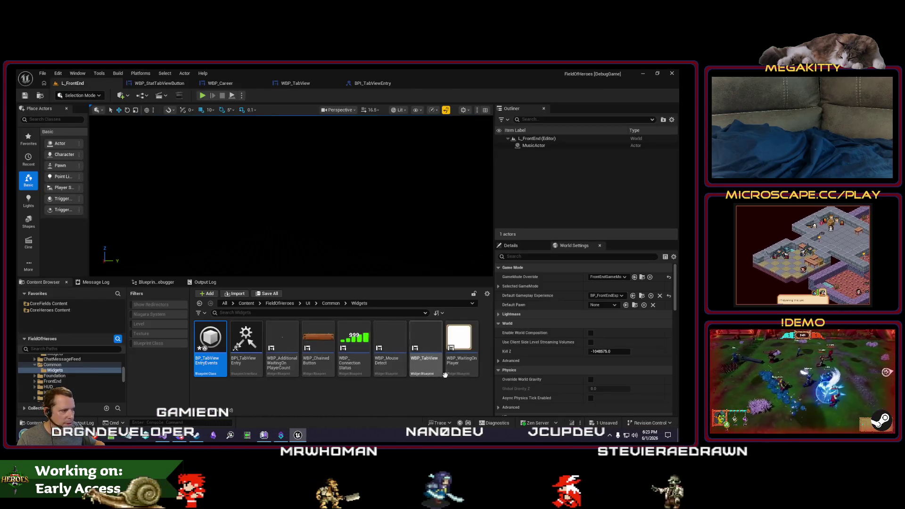
Open BP_TabViewEntryEvents docked with the other editor tabs and add an OnTabClicked event dispatcher.
double_click(211, 346)
mouse_move(228, 129)
mouse_down()
mouse_move(404, 119)
mouse_move(452, 83)
mouse_up()
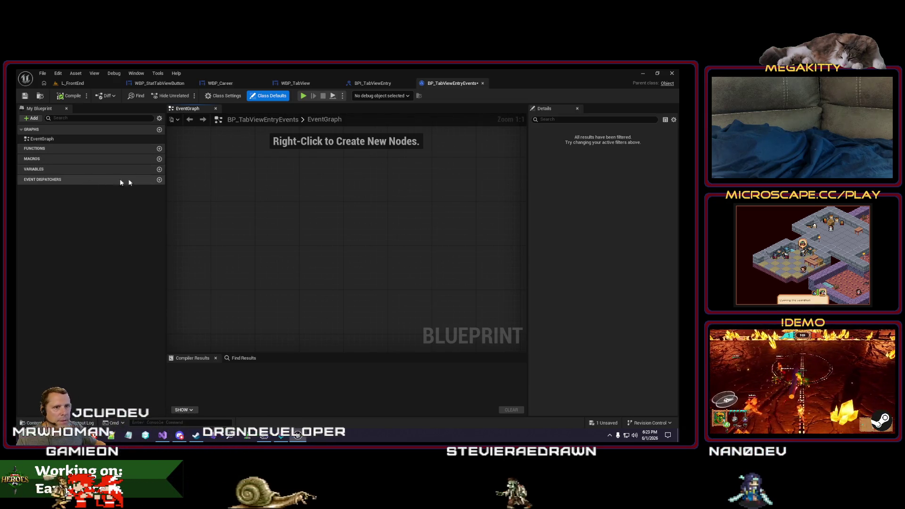
click(160, 180)
text(OnT)
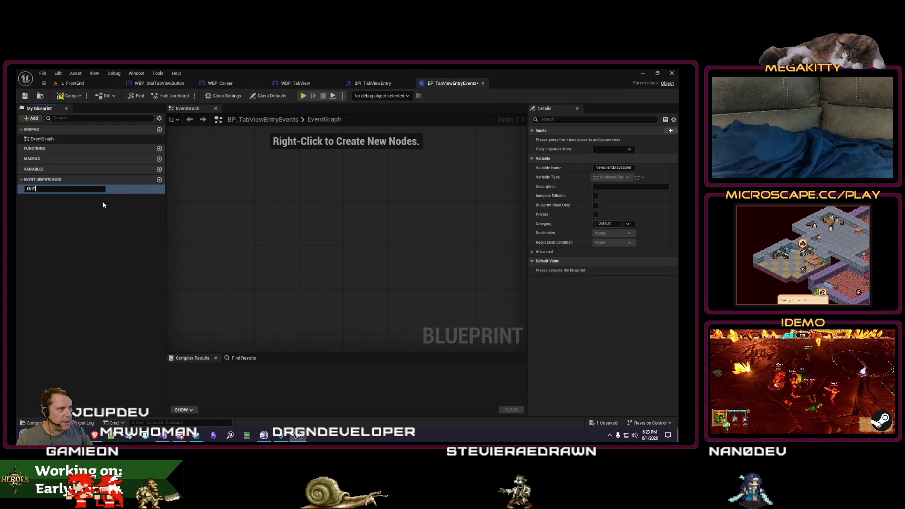
text(abClicked)
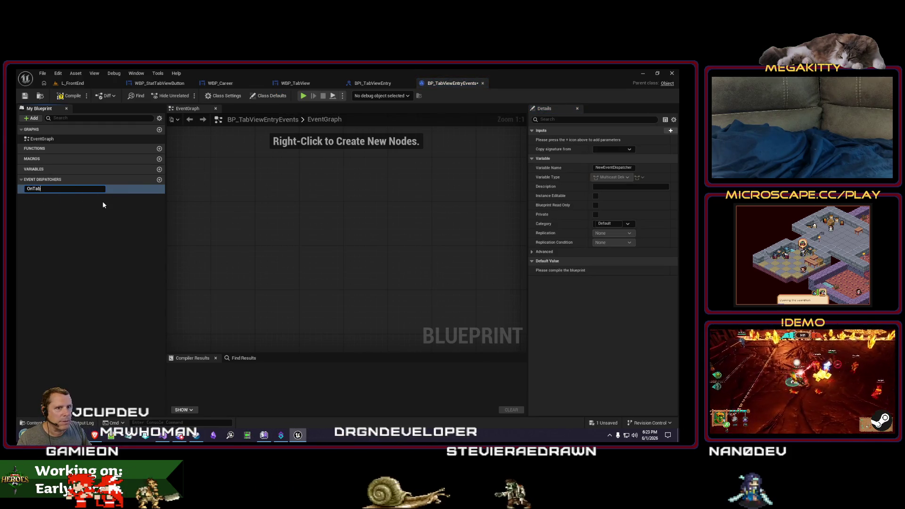
key(Return)
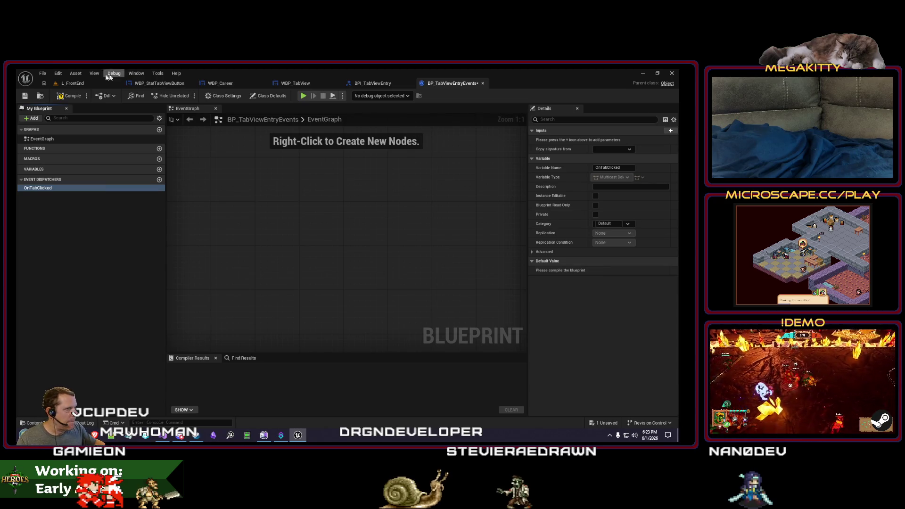
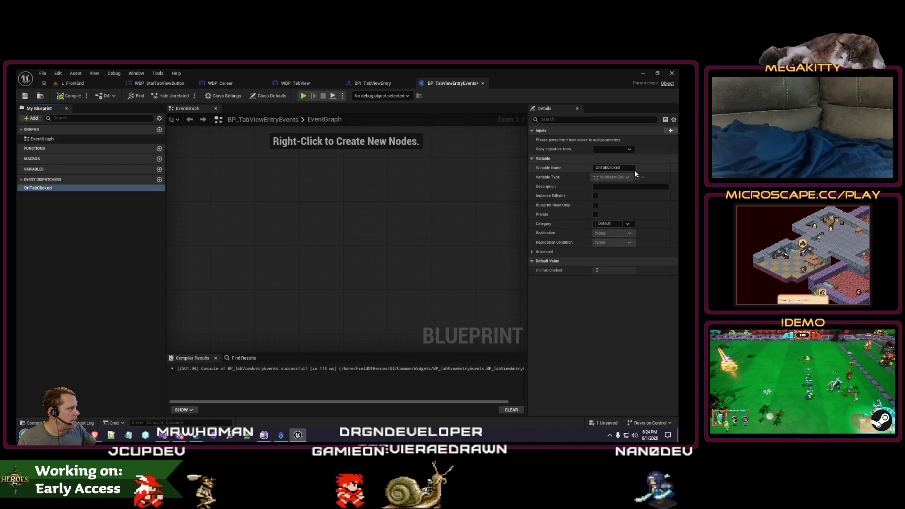
Add an Object-reference input named TabItem to the OnTabClicked event dispatcher.
click(670, 131)
click(615, 140)
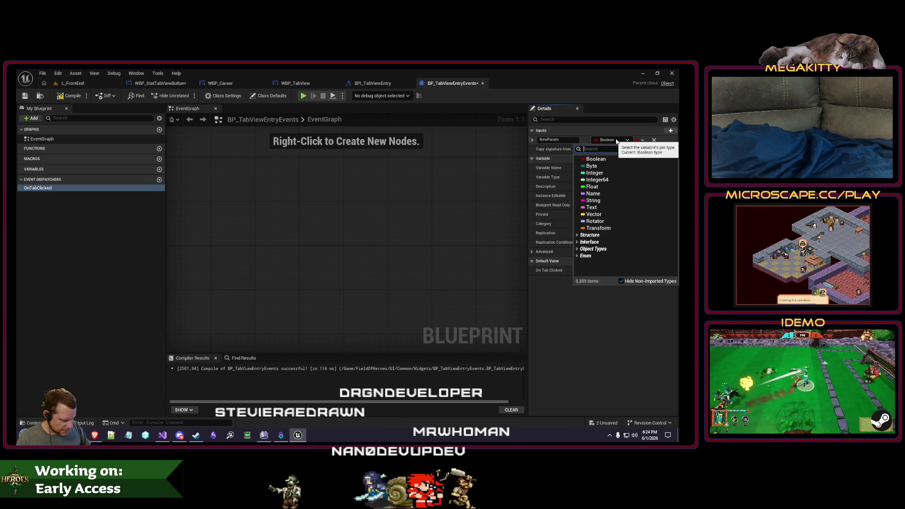
text(object)
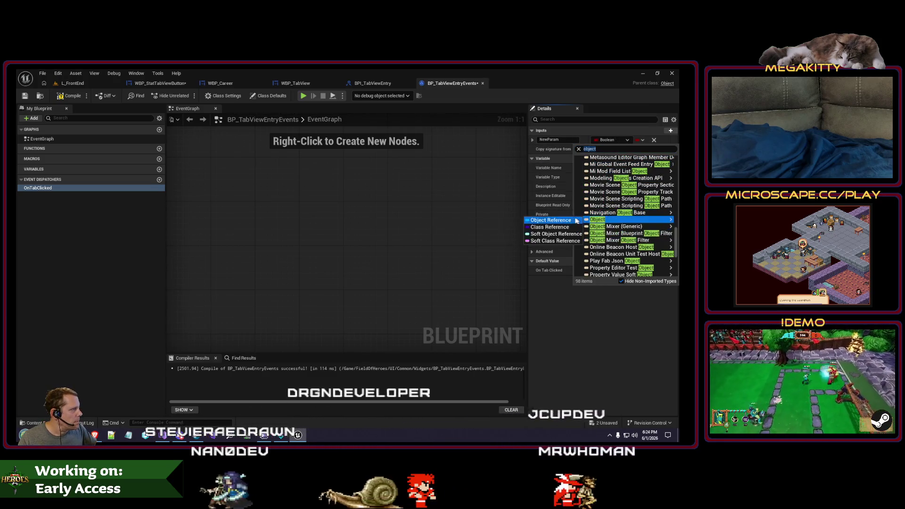
click(577, 220)
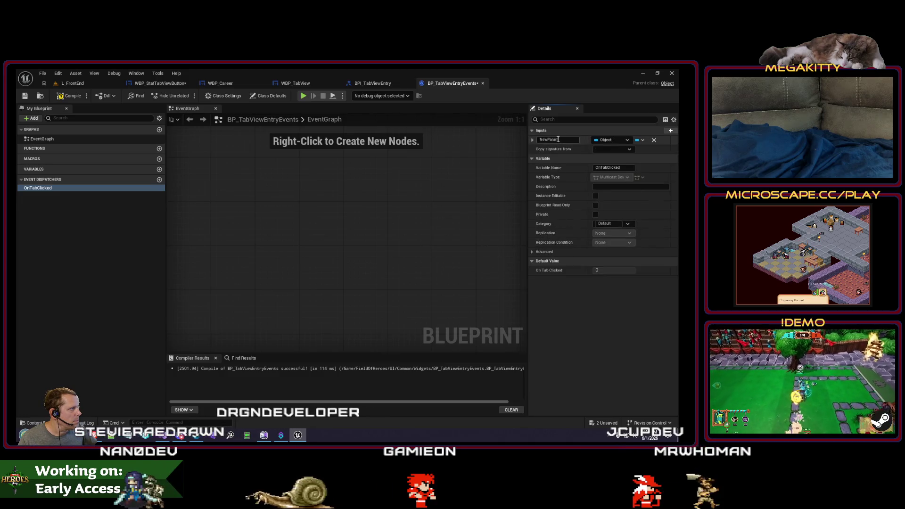
click(558, 140)
text(TabItem)
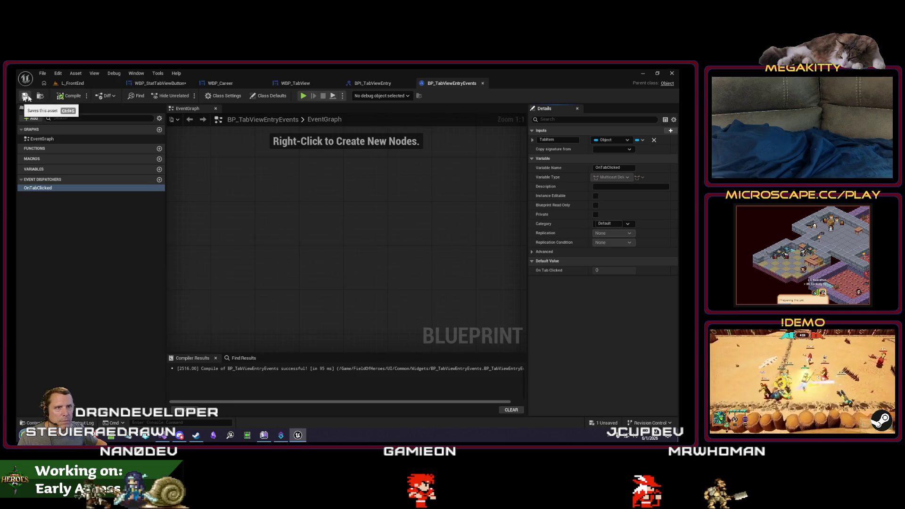
click(362, 84)
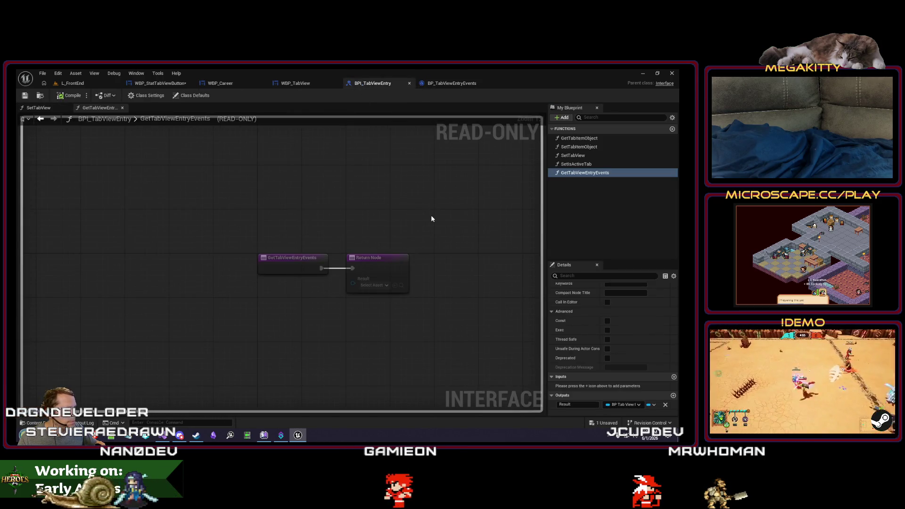
click(296, 84)
Browse the WBP_StatTabViewButton and WBP_Career graphs, then open WBP_TabView's AddTabItem function.
click(162, 83)
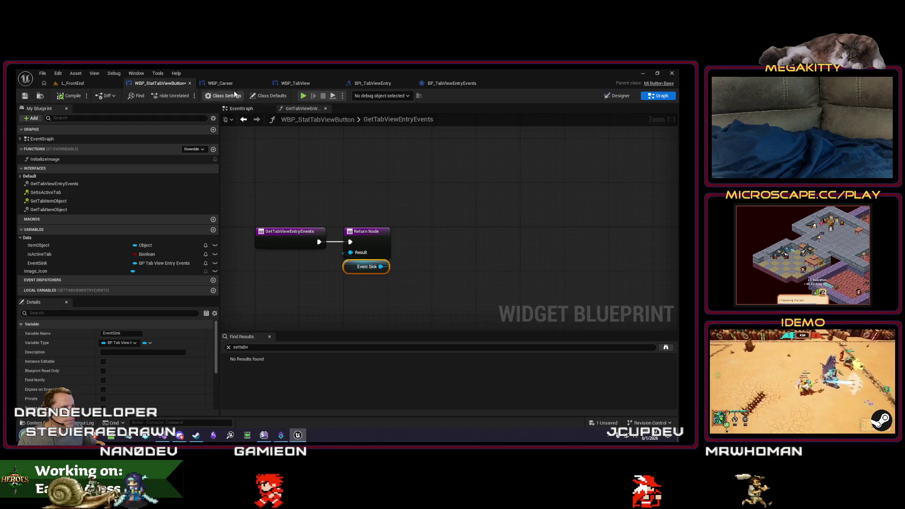
click(222, 84)
click(294, 109)
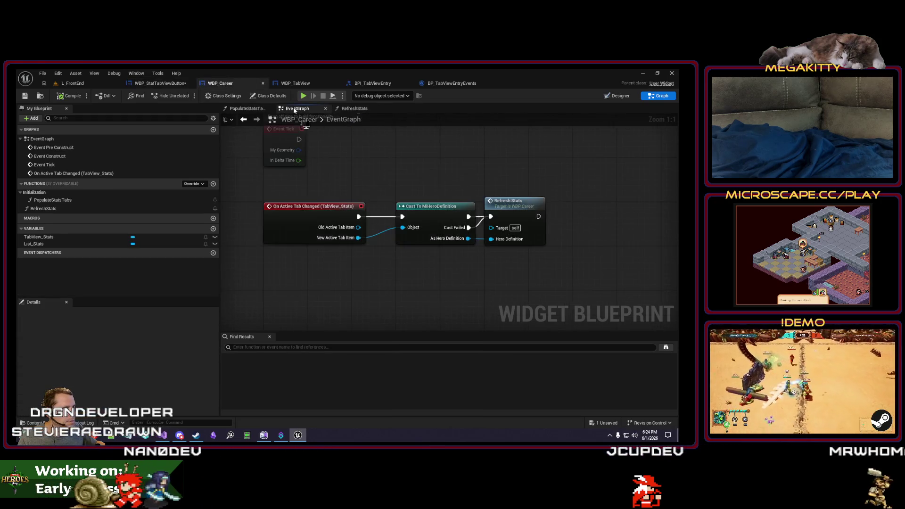
click(302, 87)
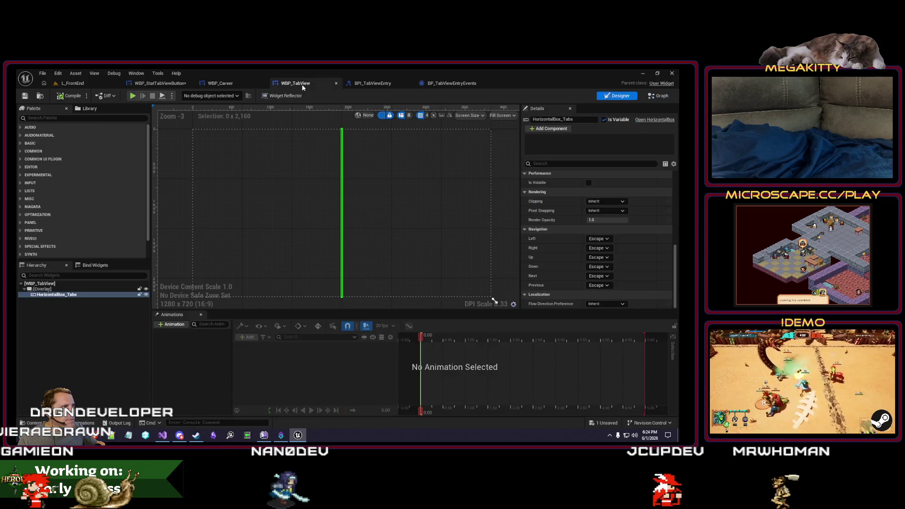
click(658, 96)
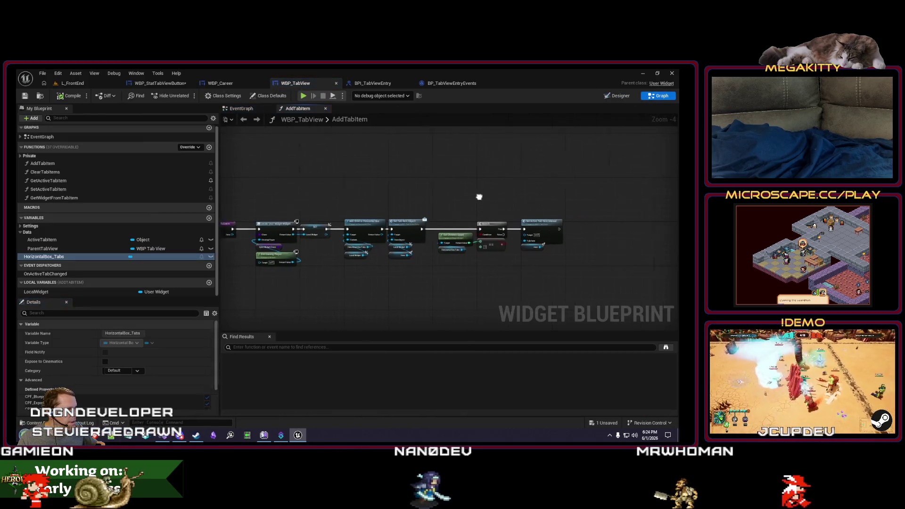
Shift the Get Children Count, Branch and Set Active Tab Item Internal nodes right.
drag(466, 229, 522, 250)
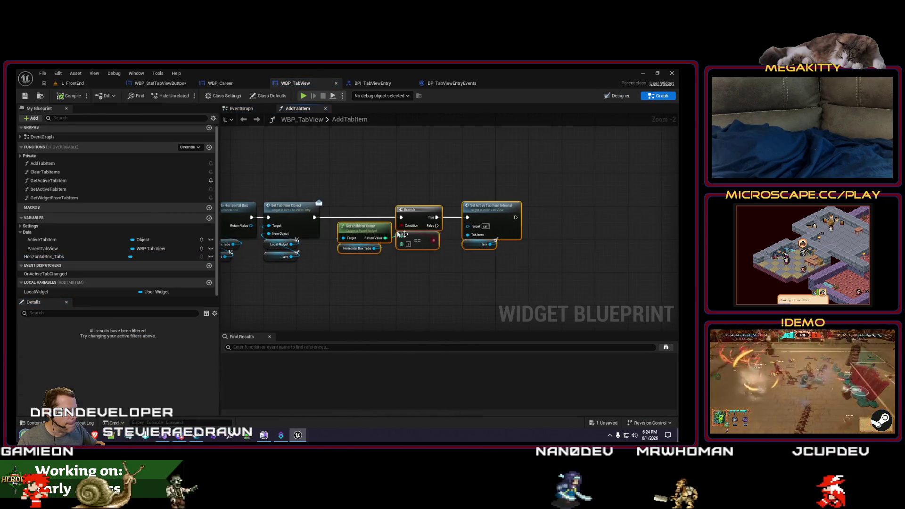
scroll(341, 189, up, 1)
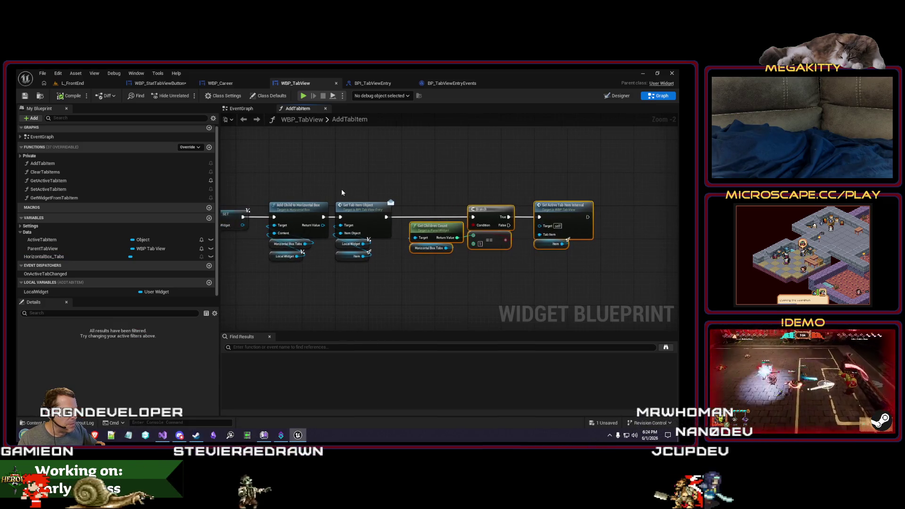
scroll(338, 188, down, 1)
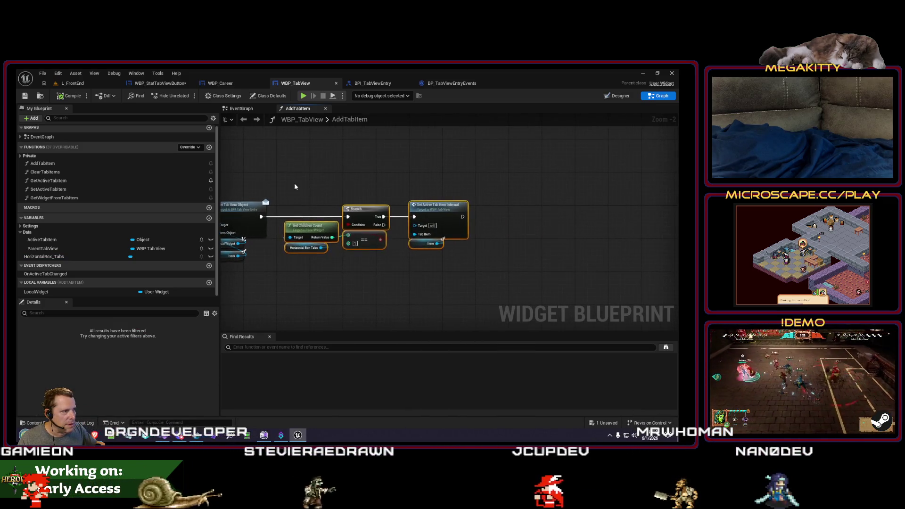
drag(439, 208, 571, 208)
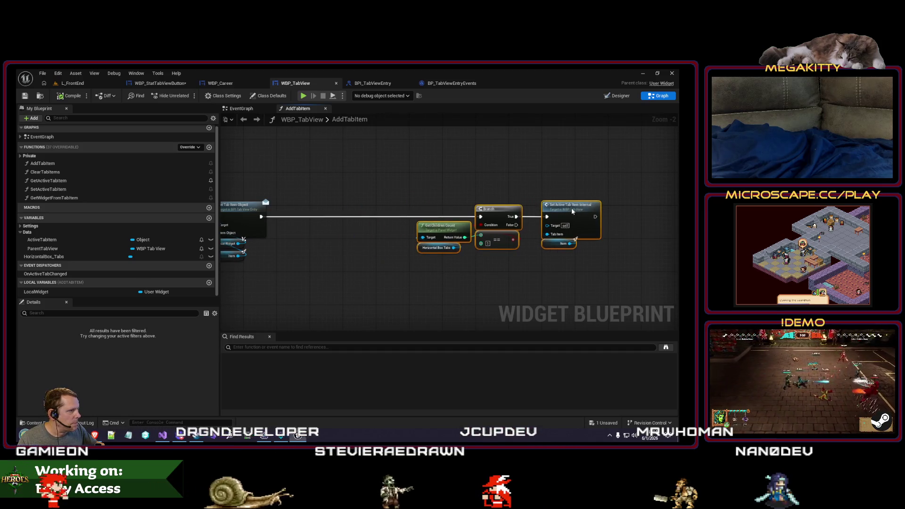
scroll(323, 248, up, 1)
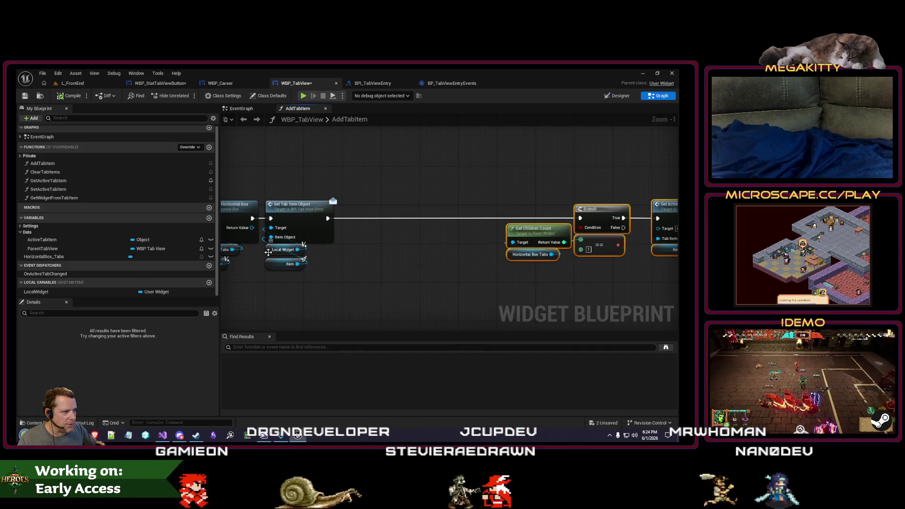
Add a Get Tab View Entry Events node off the Local Widget variable.
click(287, 264)
drag(315, 263, 368, 263)
mouse_move(35, 292)
mouse_down()
mouse_move(398, 262)
mouse_move(429, 220)
mouse_up()
text(entry events)
key(Return)
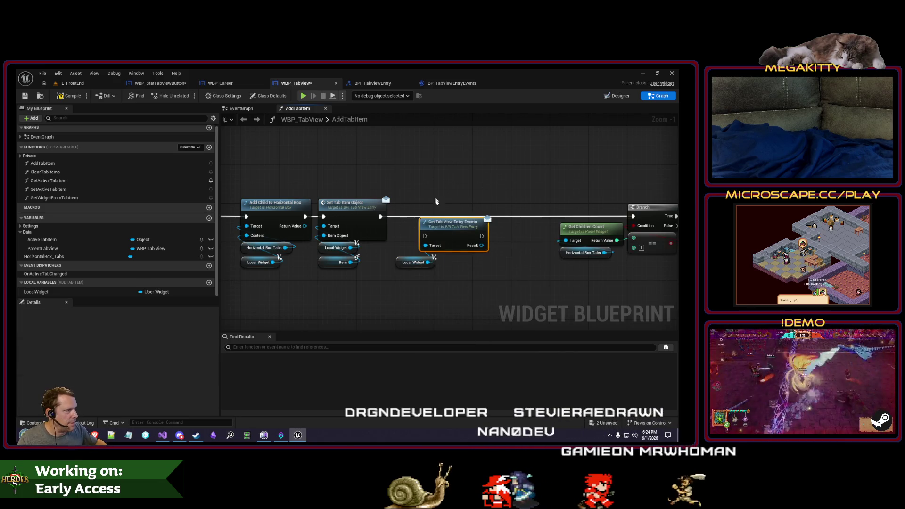
Wire Get Tab View Entry Events into the execution flow and rearrange the surrounding nodes.
drag(395, 217, 474, 177)
mouse_move(243, 241)
mouse_down()
mouse_move(373, 241)
mouse_move(341, 233)
mouse_up()
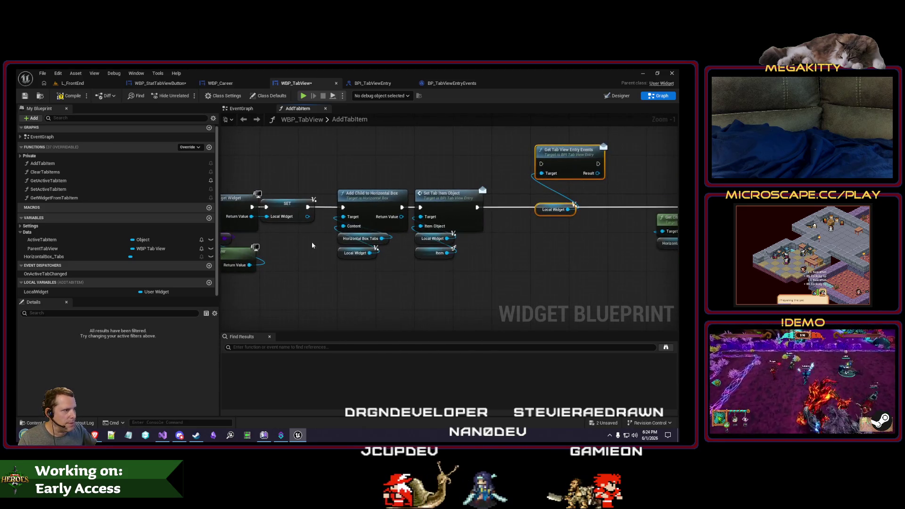
mouse_move(278, 252)
mouse_down()
mouse_move(462, 275)
mouse_move(397, 279)
mouse_up()
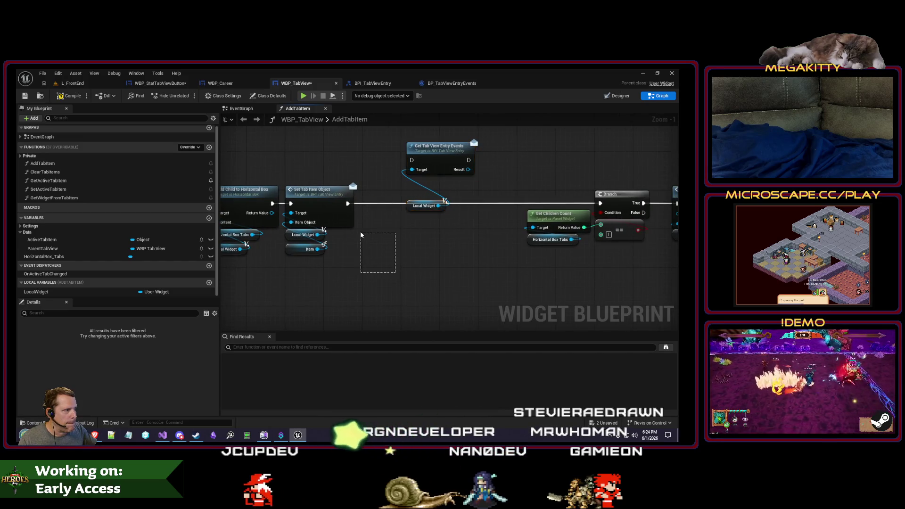
mouse_move(460, 239)
mouse_down()
mouse_move(402, 137)
mouse_move(298, 302)
mouse_up()
drag(358, 259, 283, 184)
mouse_move(315, 197)
mouse_down()
mouse_move(393, 197)
mouse_move(300, 204)
mouse_up()
Insert a Sequence node after Add Child and re-space the graph around it.
text(sequence)
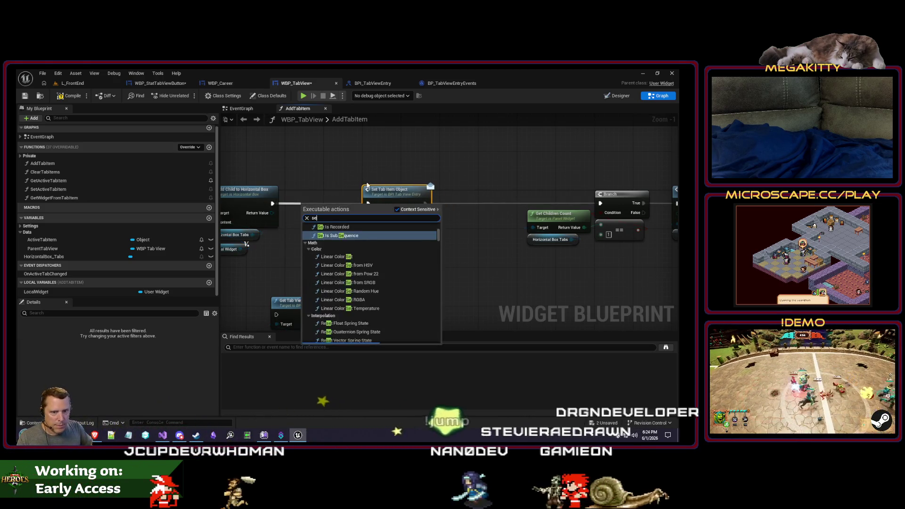
key(Return)
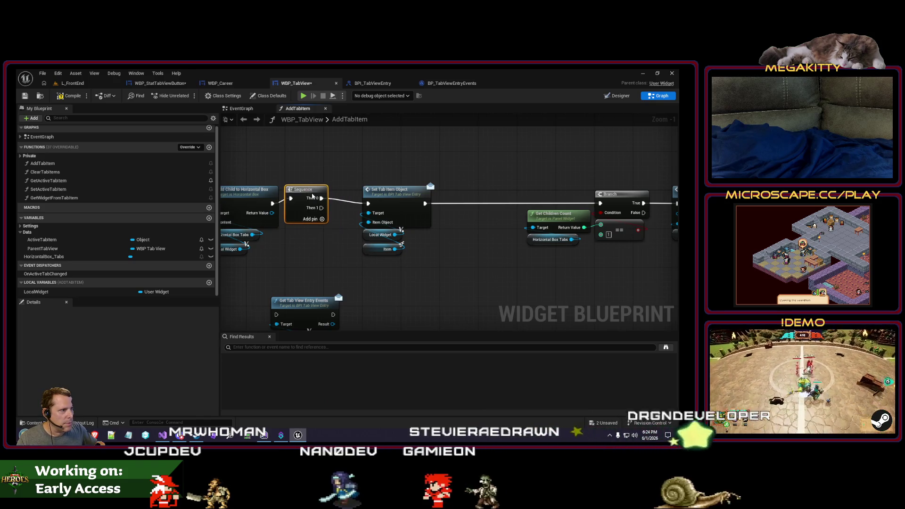
drag(461, 257, 380, 246)
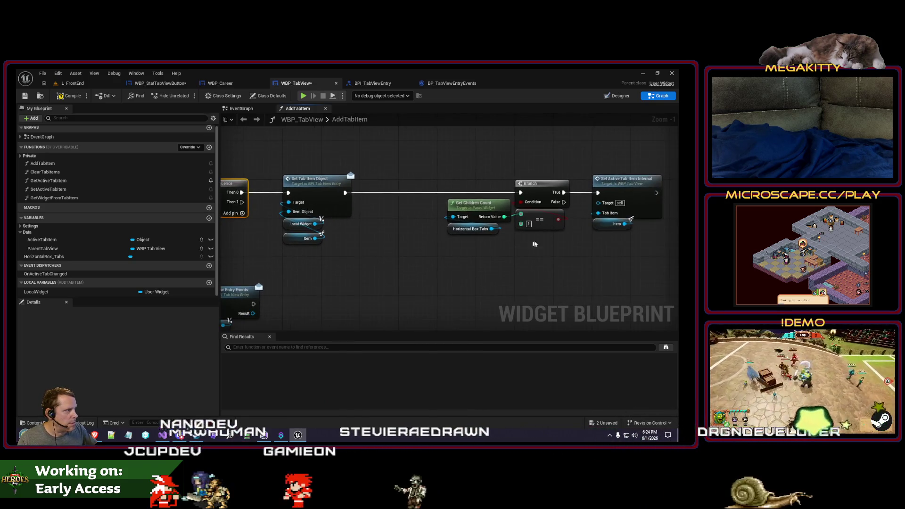
right_click(344, 193)
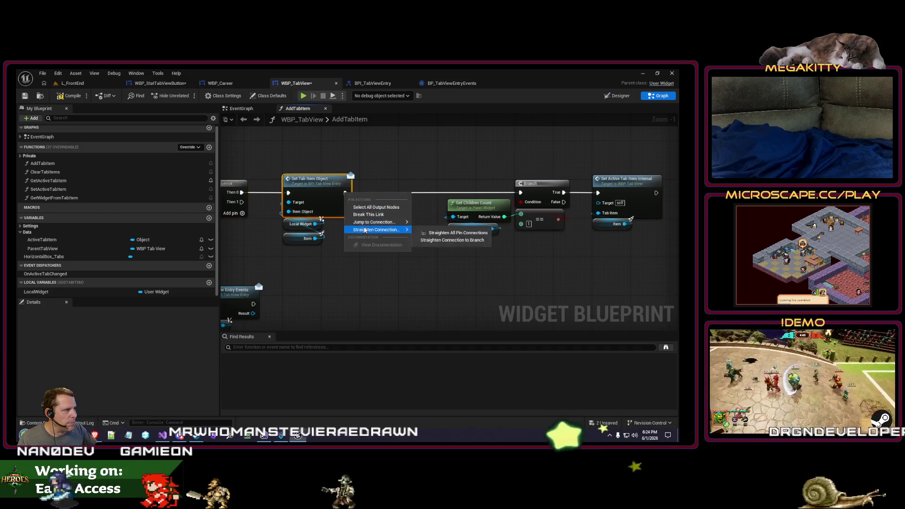
drag(320, 245, 405, 221)
drag(303, 272, 386, 272)
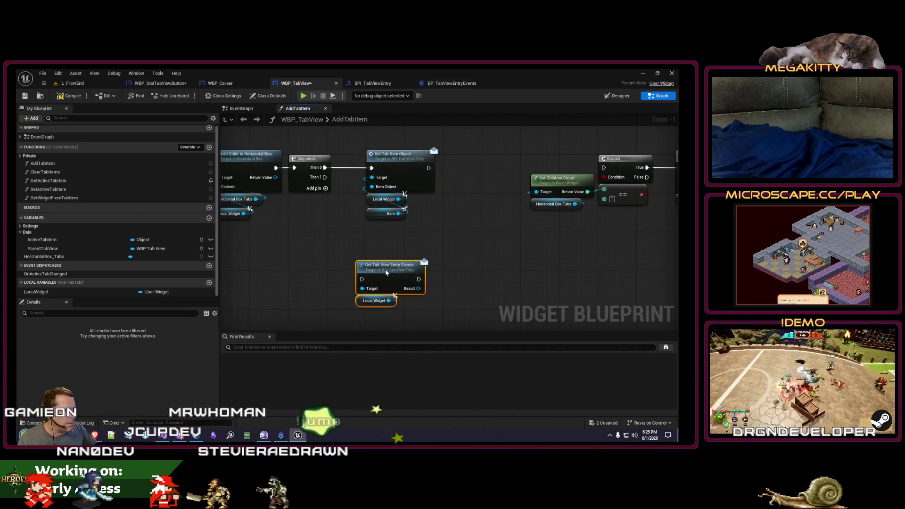
mouse_move(458, 269)
mouse_down()
mouse_move(364, 269)
mouse_move(379, 262)
mouse_up()
Check the entry events with Is Valid and add a Bind Event to On Tab Clicked node.
text(is valid)
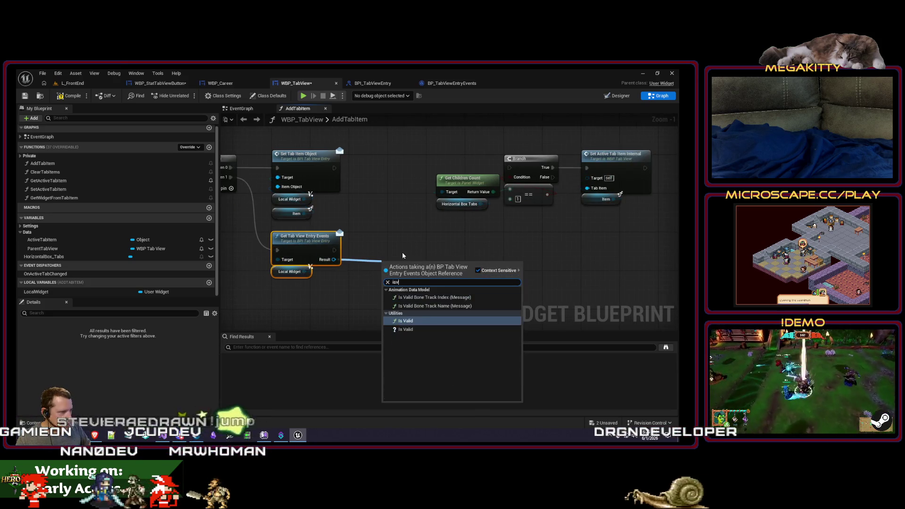
key(Return)
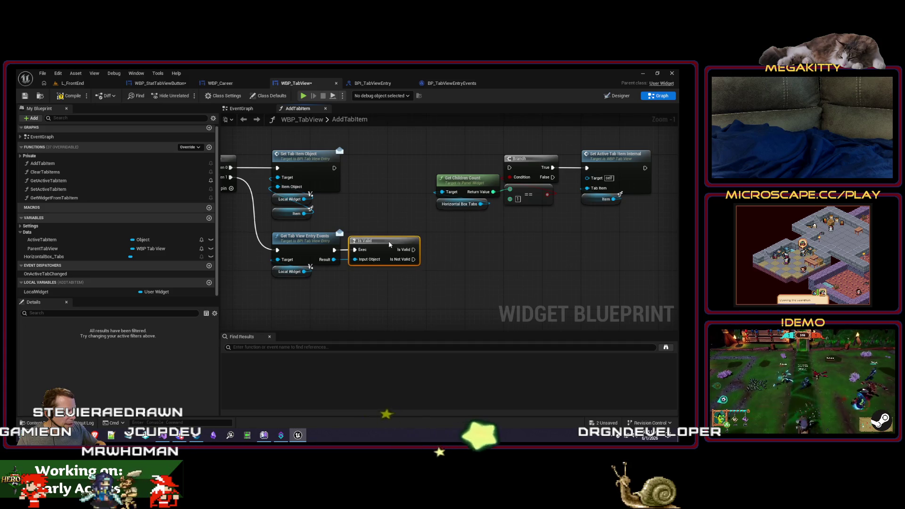
drag(333, 262, 435, 284)
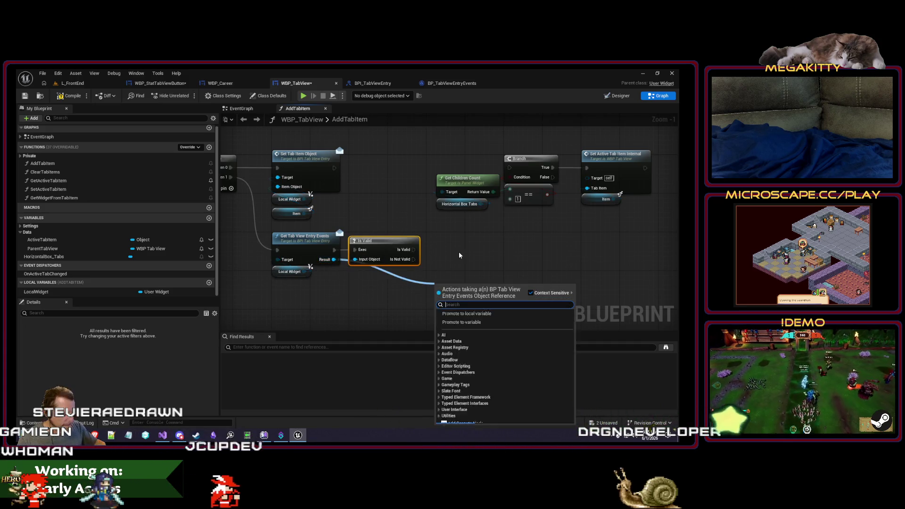
text(bind event)
key(Return)
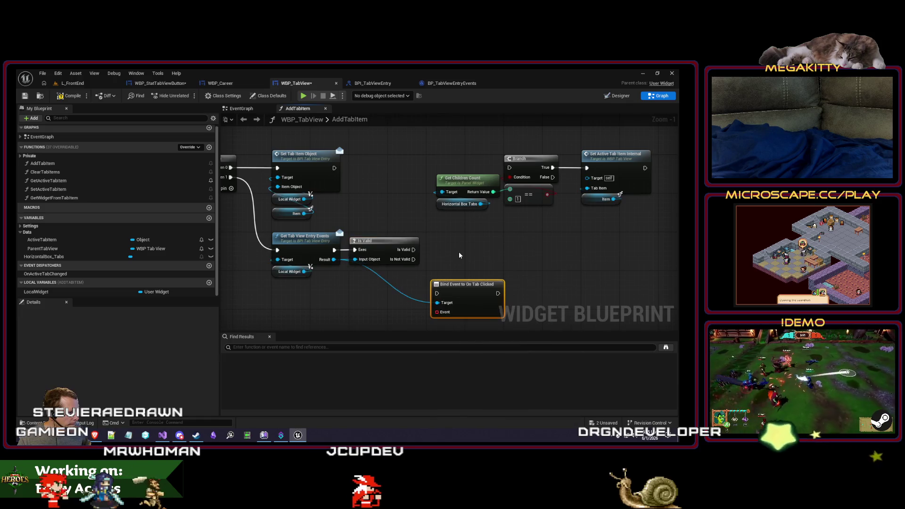
drag(469, 288, 469, 244)
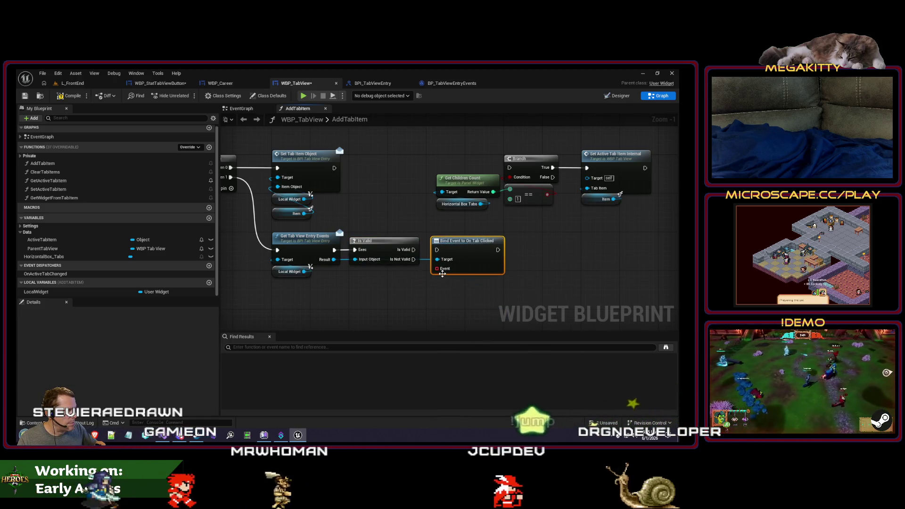
Feed a Create Event node into the bind's Event pin with a generated matching function.
drag(437, 268, 417, 295)
key(Return)
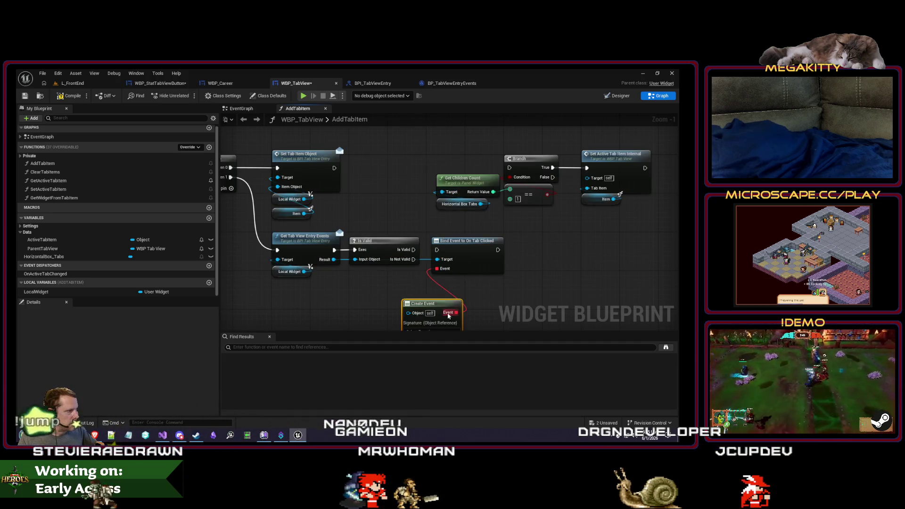
click(429, 304)
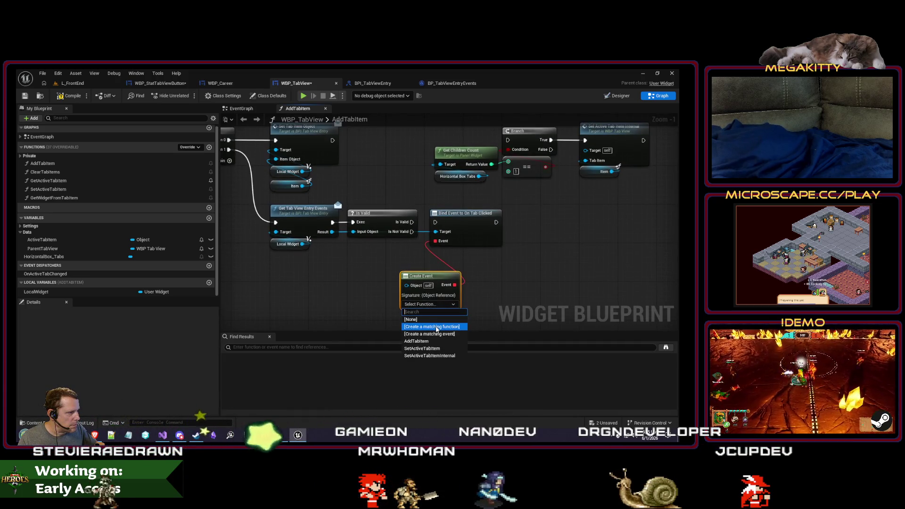
click(417, 319)
Rename the generated function HandleTabClicked and put it in the Events category.
click(70, 206)
key(F2)
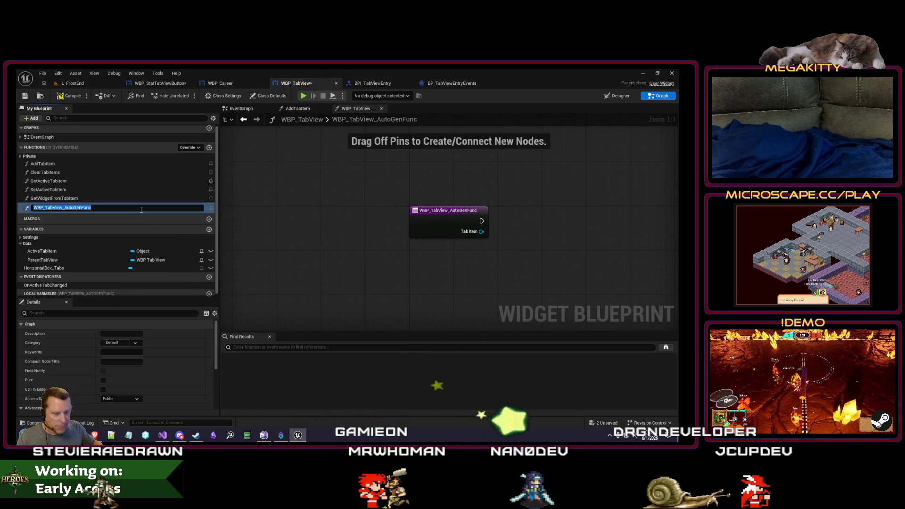
text(HandleTabCli)
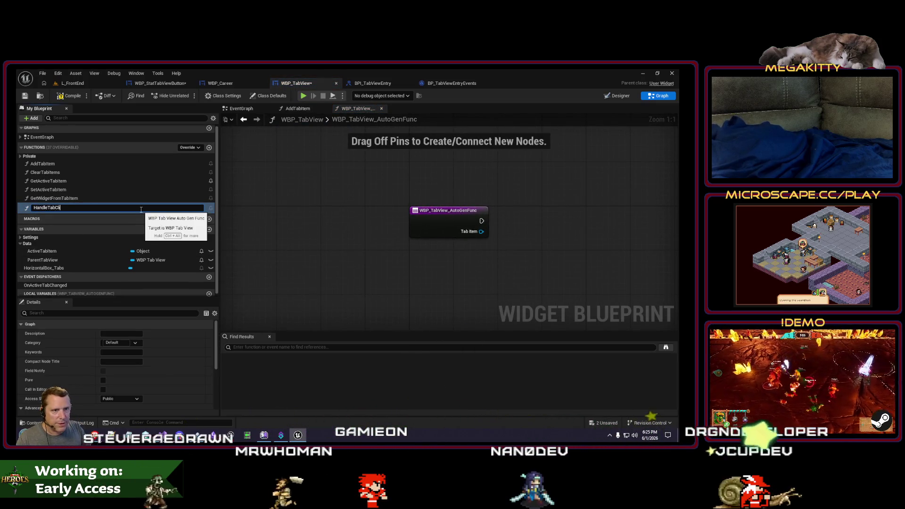
text(cked)
key(Return)
click(121, 340)
click(123, 342)
text(nts)
key(Return)
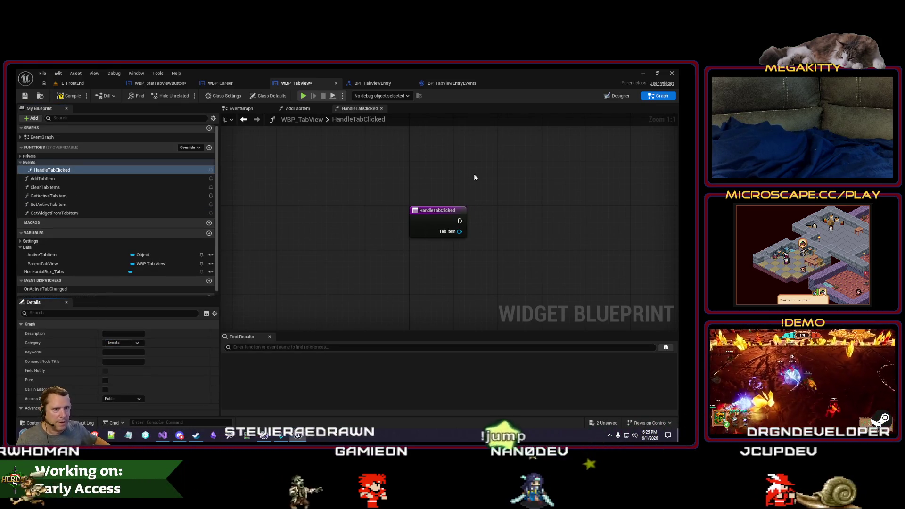
Move the branch group below Create Event and drive it from a new Sequence Then 2 output.
click(298, 112)
mouse_move(621, 219)
mouse_down()
mouse_move(575, 219)
mouse_move(427, 147)
mouse_up()
mouse_move(512, 162)
mouse_down()
mouse_move(430, 349)
mouse_move(369, 297)
mouse_up()
drag(226, 151, 283, 170)
scroll(269, 158, down, 1)
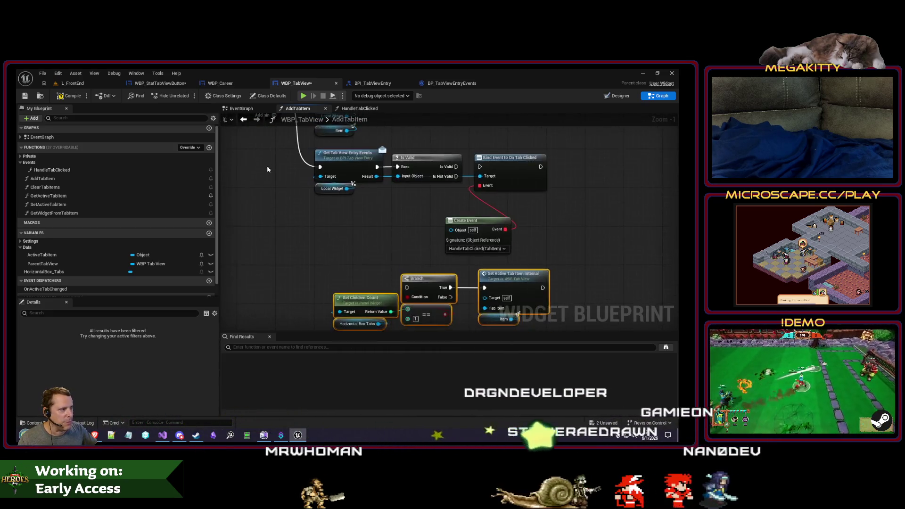
click(273, 142)
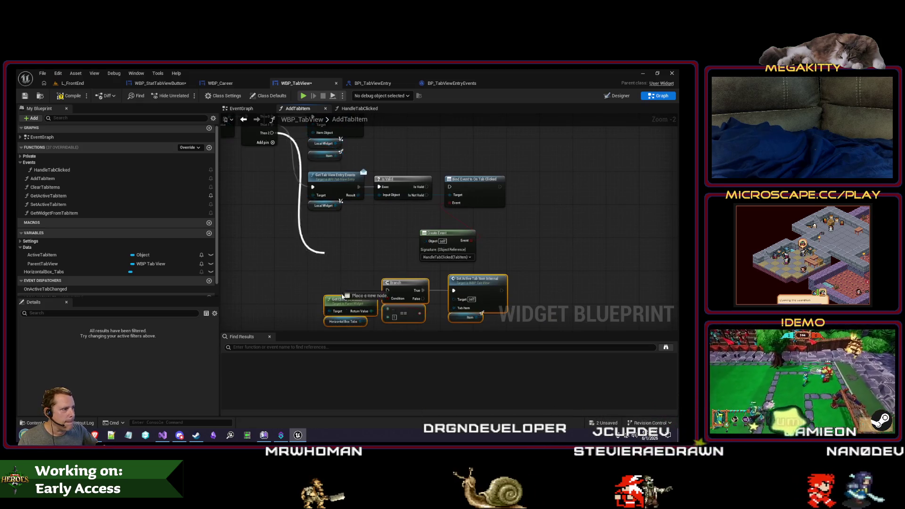
drag(390, 297, 387, 290)
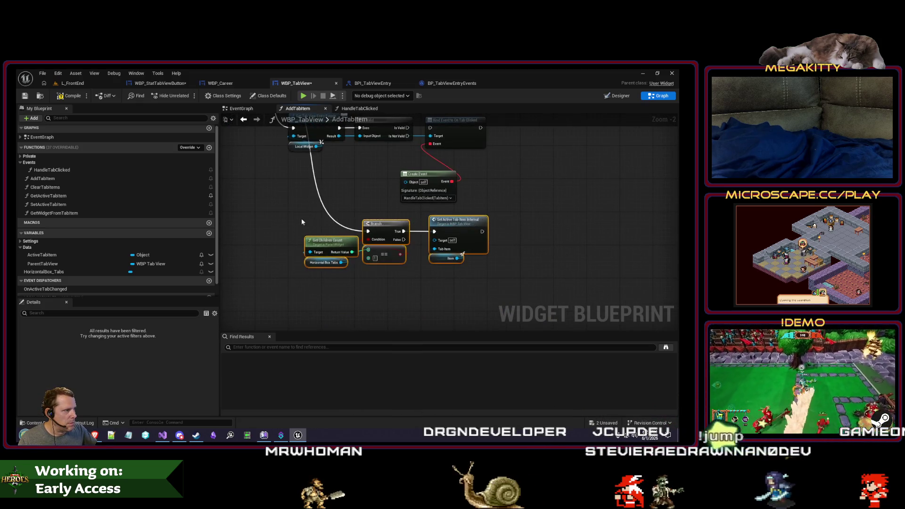
mouse_move(384, 229)
mouse_down()
mouse_move(317, 220)
mouse_move(312, 286)
mouse_up()
Wire Bind Event's target from the entry events result through reroute nodes, then save WBP_TabView.
click(420, 247)
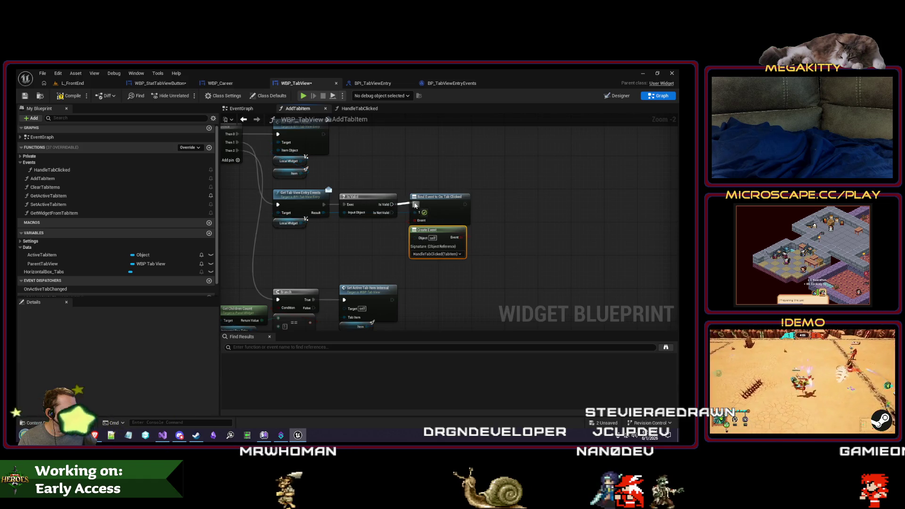
click(403, 216)
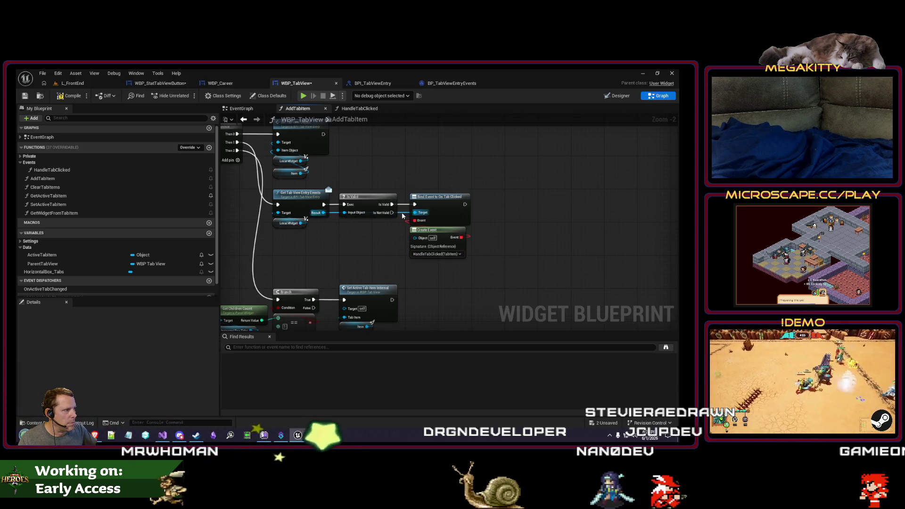
mouse_move(400, 217)
mouse_down()
mouse_move(394, 234)
mouse_move(358, 222)
mouse_move(349, 262)
mouse_up()
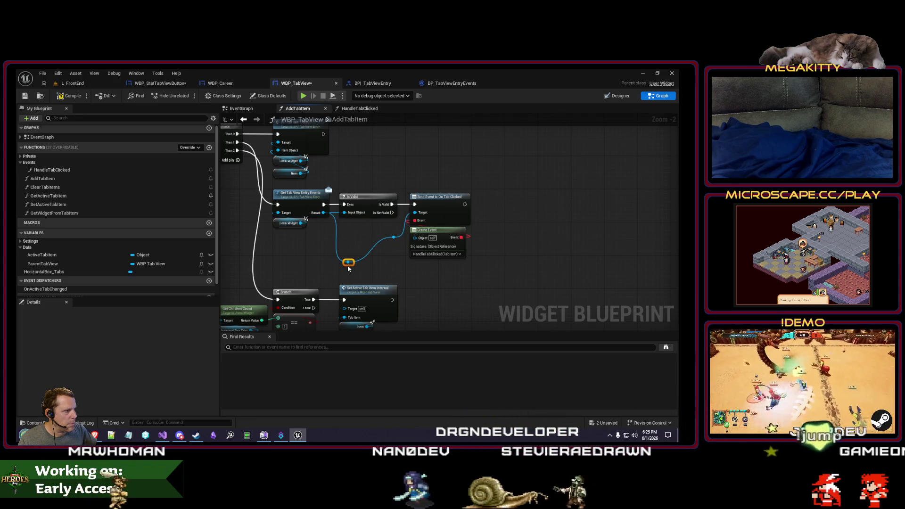
double_click(393, 237)
drag(393, 237, 394, 263)
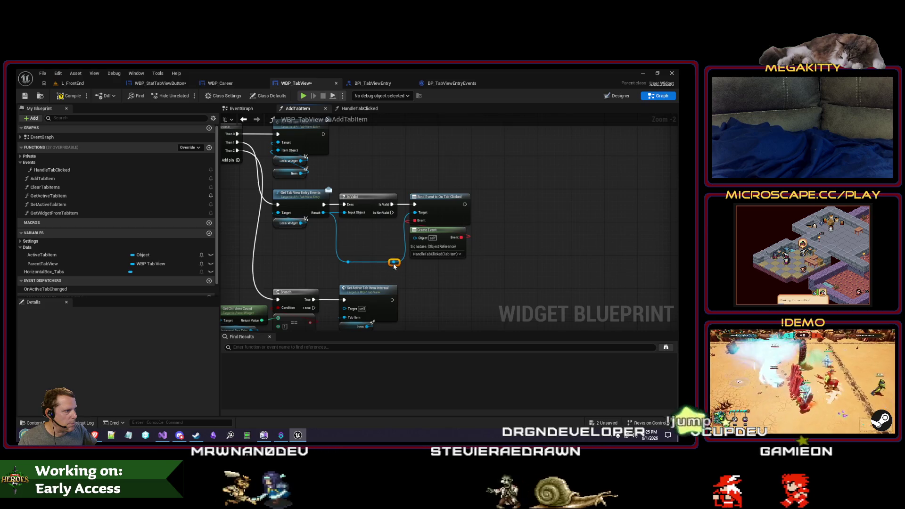
mouse_move(485, 271)
mouse_down()
mouse_move(408, 198)
mouse_move(431, 202)
mouse_up()
scroll(437, 201, up, 2)
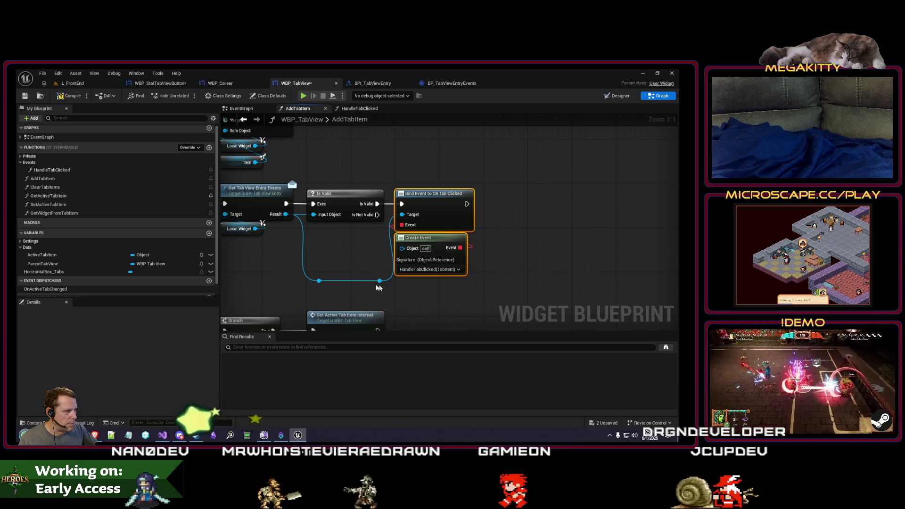
drag(380, 287, 367, 288)
scroll(367, 288, down, 3)
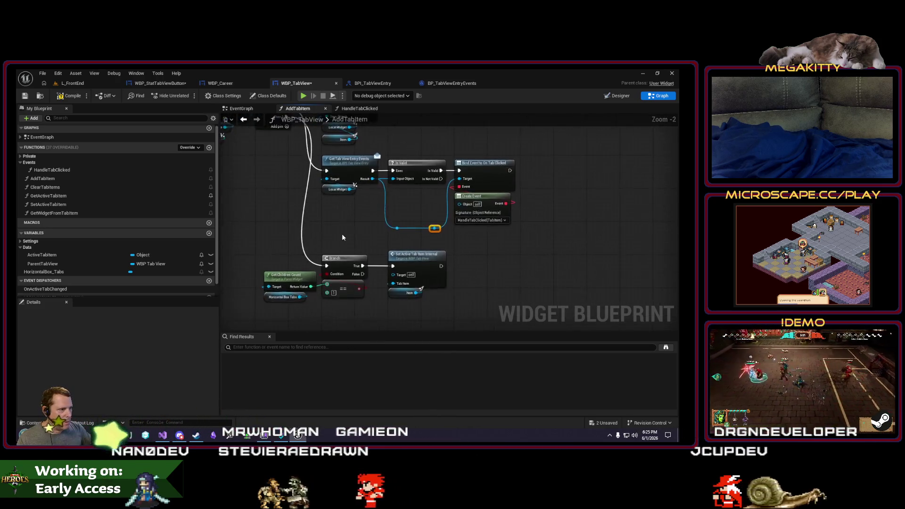
drag(349, 238, 362, 258)
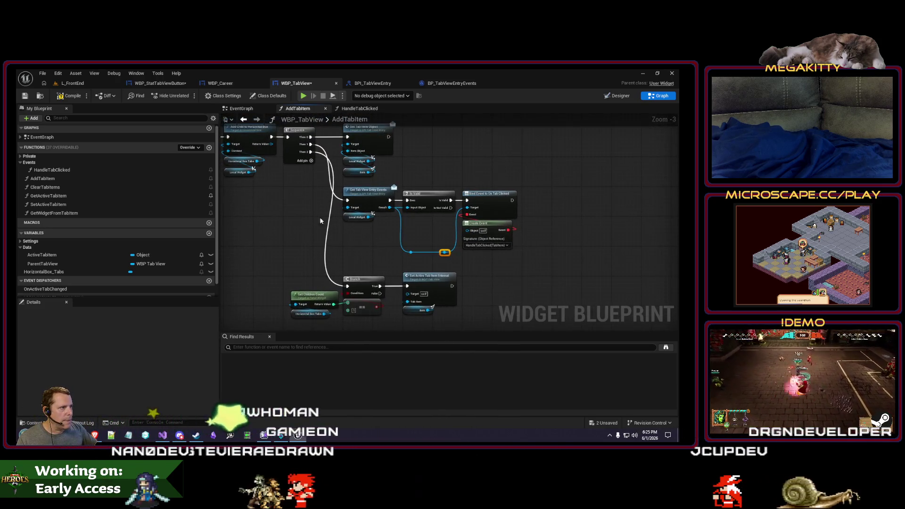
click(25, 96)
click(377, 83)
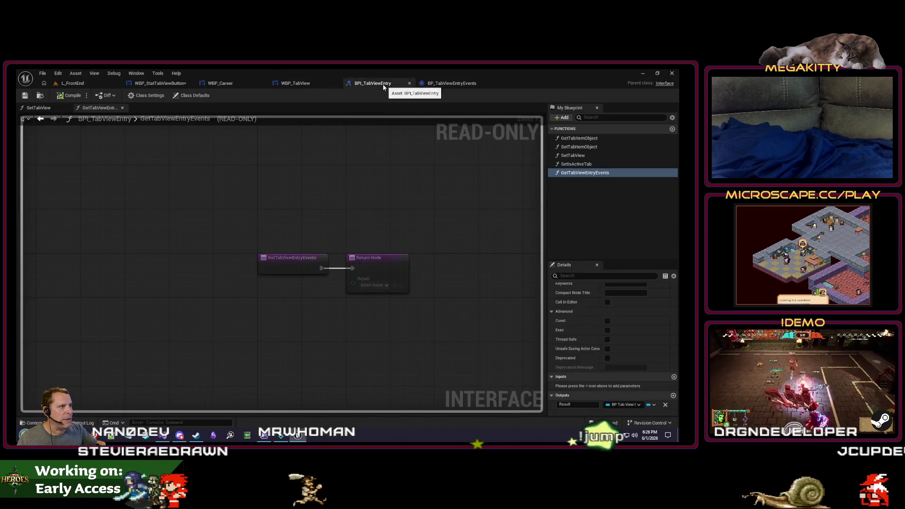
Place an Event Sink getter in WBP_StatTabViewButton's event graph.
click(160, 82)
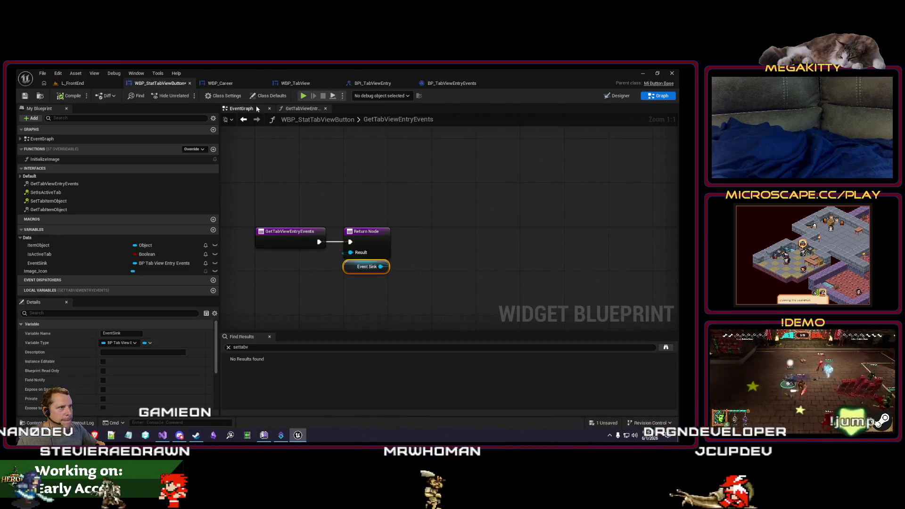
scroll(374, 238, down, 5)
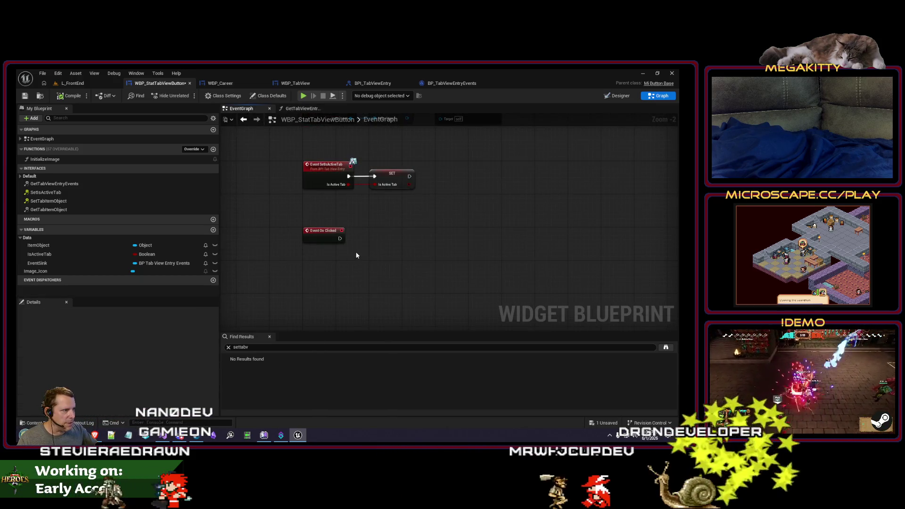
click(21, 176)
mouse_move(43, 273)
mouse_down()
mouse_move(342, 285)
mouse_move(364, 253)
mouse_up()
text(is valid)
key(Return)
scroll(377, 264, up, 1)
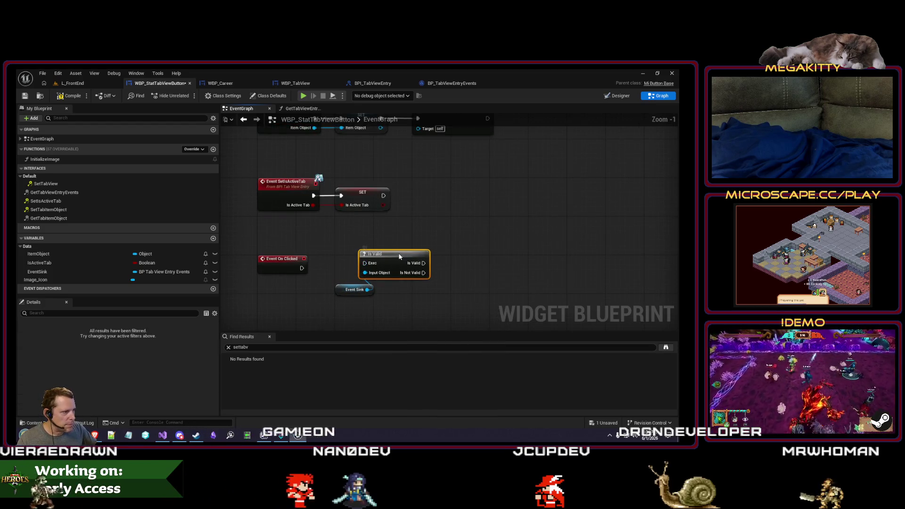
key(Delete)
Add a Call On Tab Clicked node off Event Sink and position both nodes.
drag(367, 289, 337, 237)
text(cal)
key(Return)
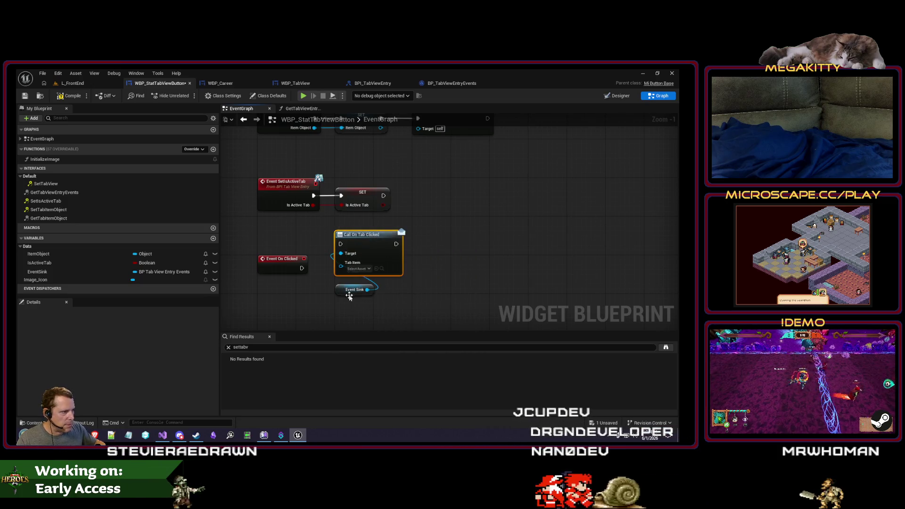
click(345, 289)
ctrl+click(372, 250)
drag(372, 250, 371, 274)
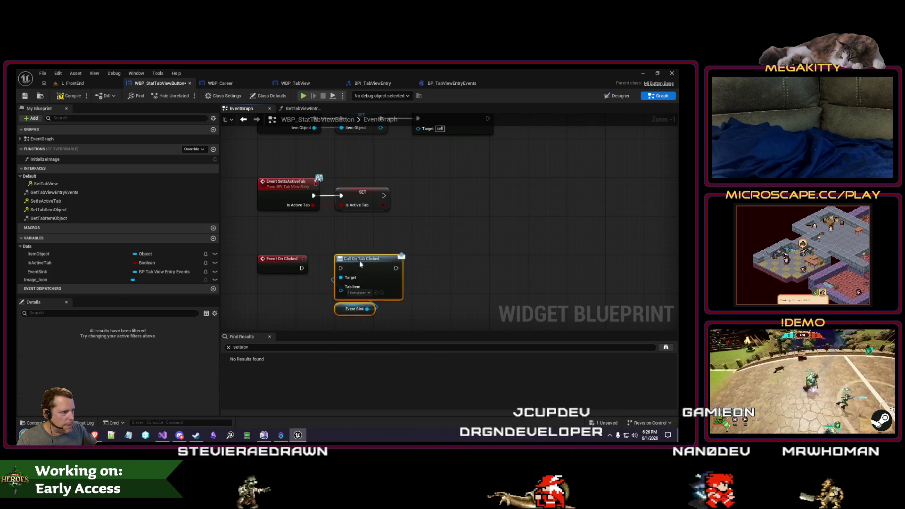
Trigger Call On Tab Clicked from On Clicked and pass Item Object into Tab Item.
drag(302, 268, 340, 268)
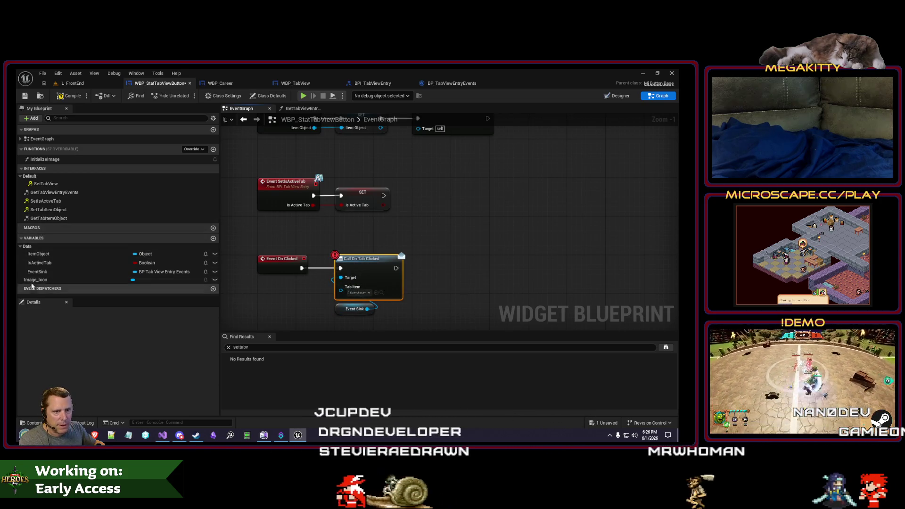
mouse_move(38, 254)
mouse_down()
mouse_move(294, 320)
mouse_move(341, 287)
mouse_up()
drag(282, 317, 340, 317)
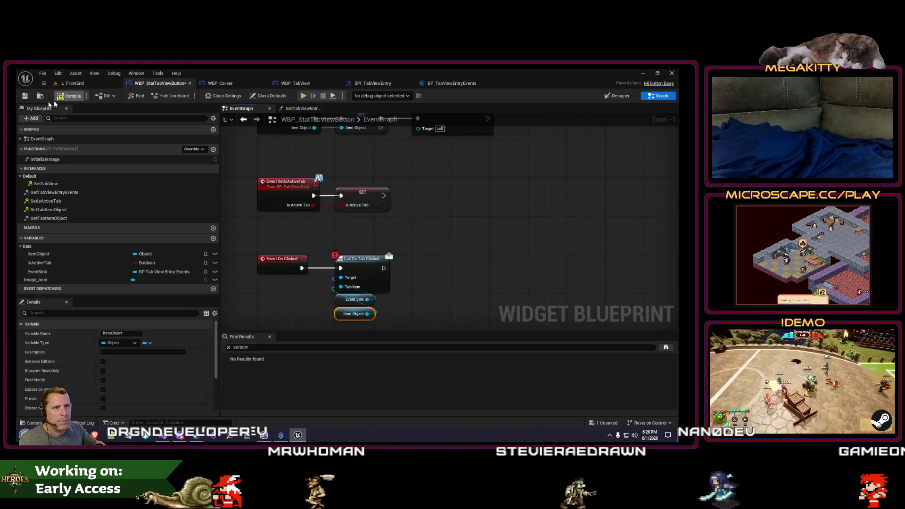
click(295, 83)
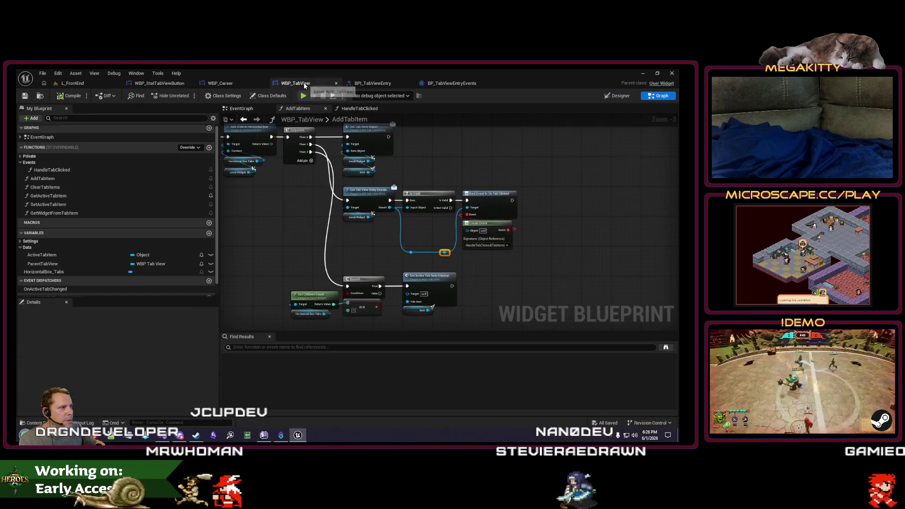
Breakpoint Get Tab View Entry Events and play L_FrontEnd, stepping past the bind.
click(368, 190)
key(F9)
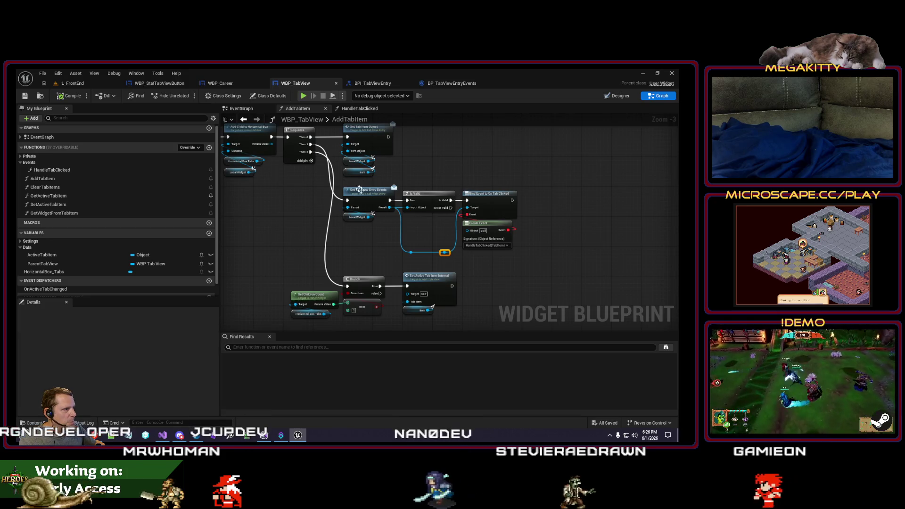
double_click(113, 172)
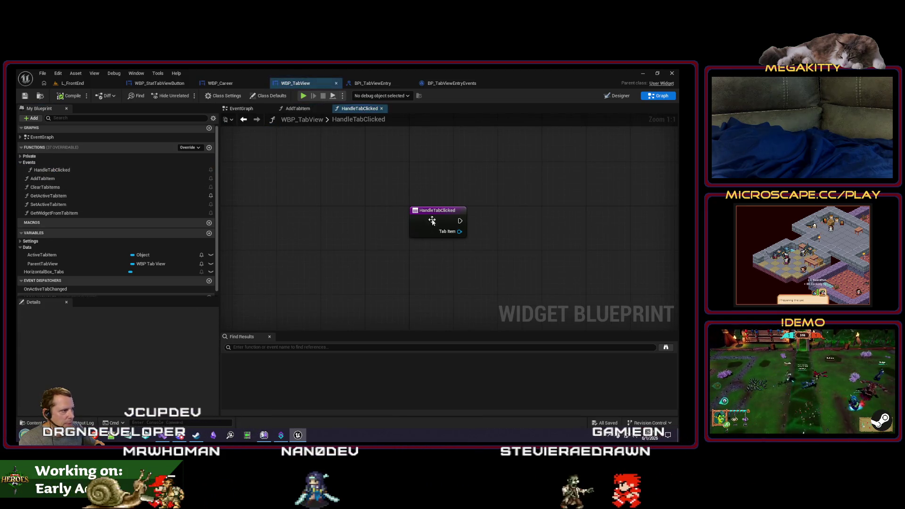
click(79, 87)
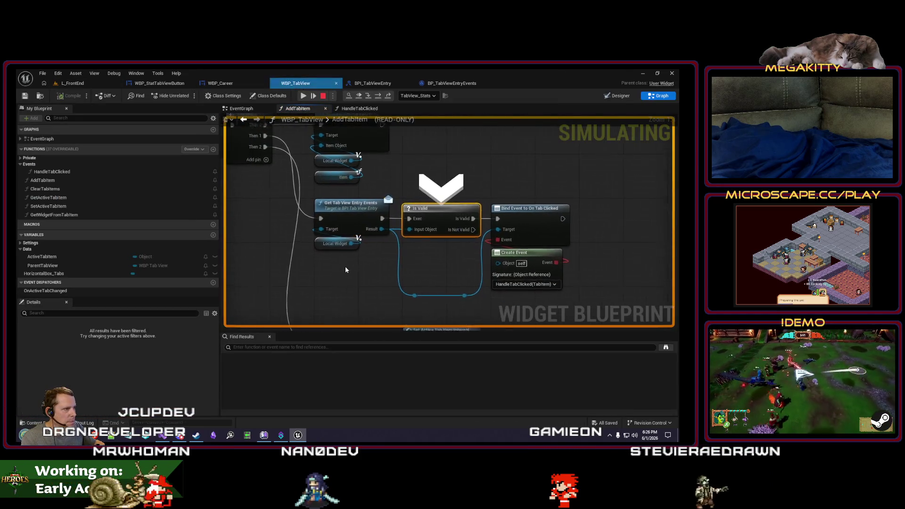
key(F10)
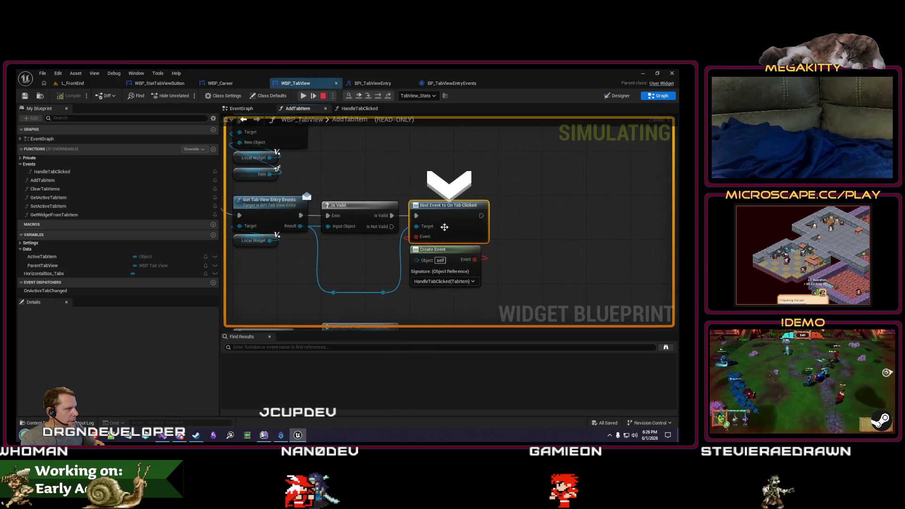
click(303, 96)
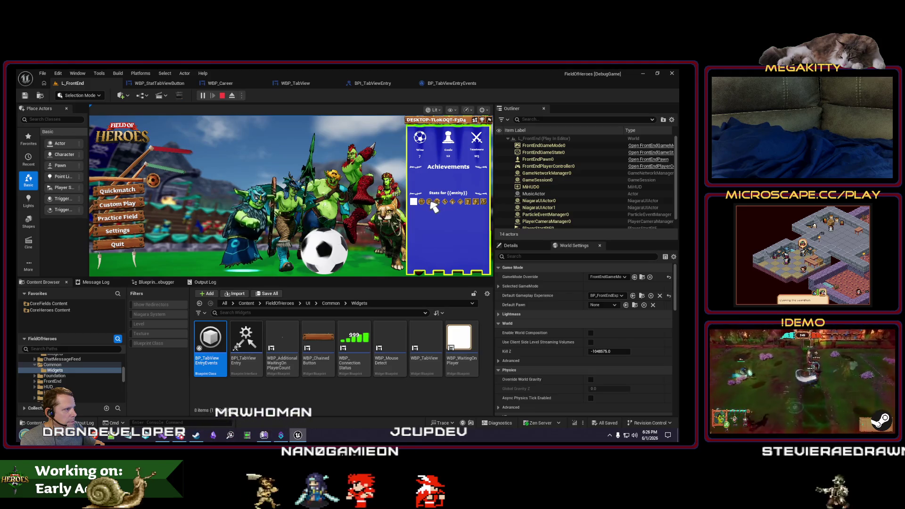
Click a stat tab in game, clear the breakpoint, resume to HandleTabClicked, and stop simulation.
click(430, 202)
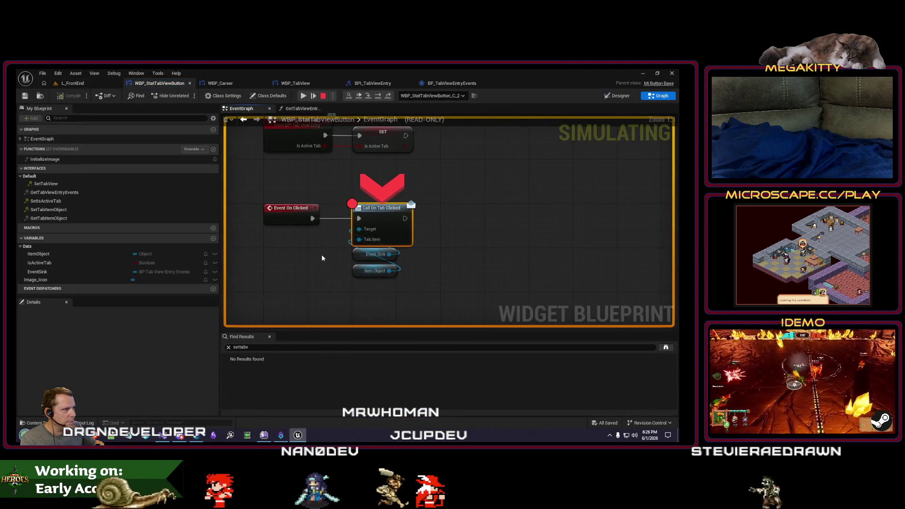
key(F9)
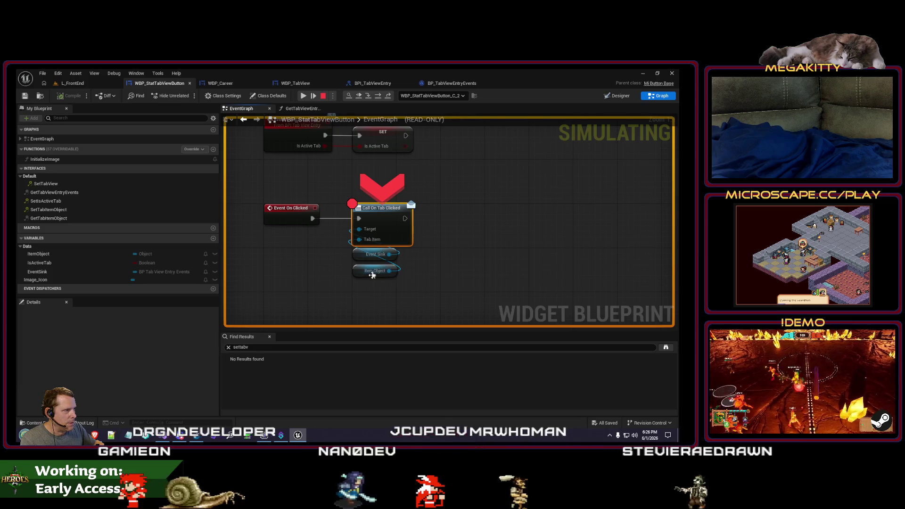
click(303, 95)
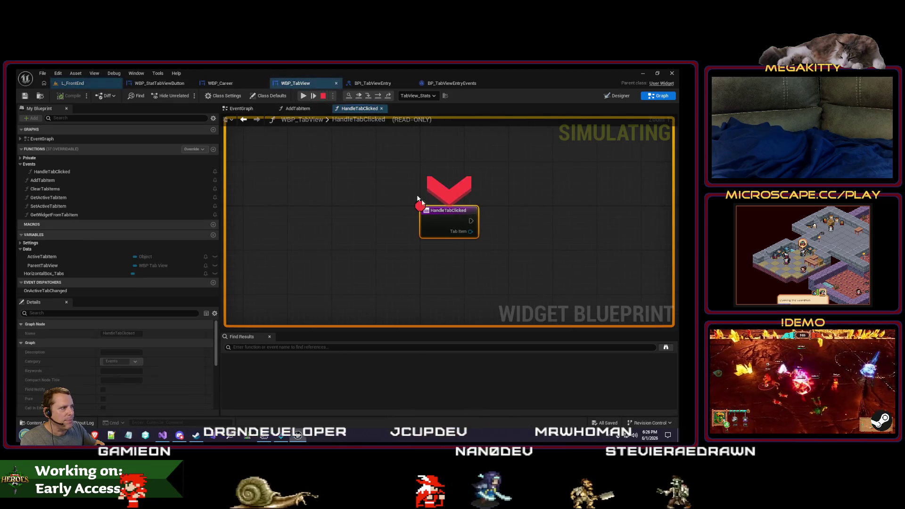
drag(384, 167, 298, 182)
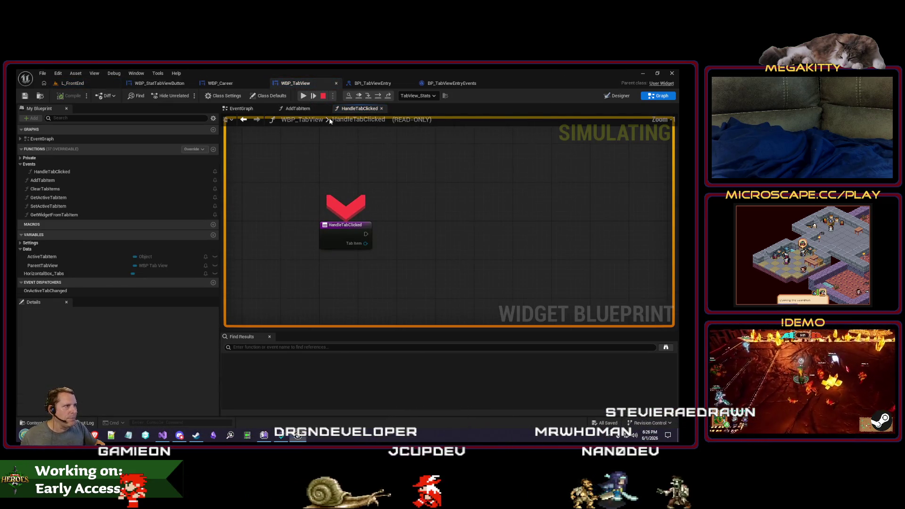
click(324, 96)
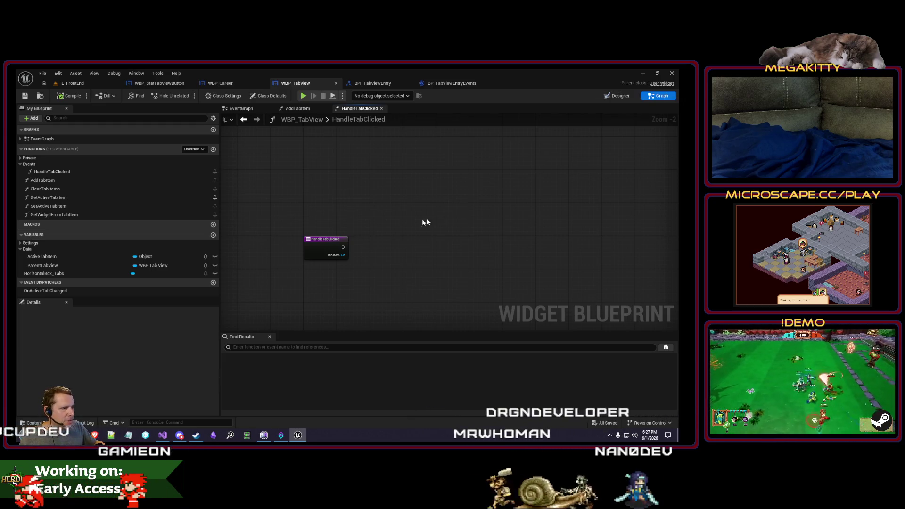
click(217, 83)
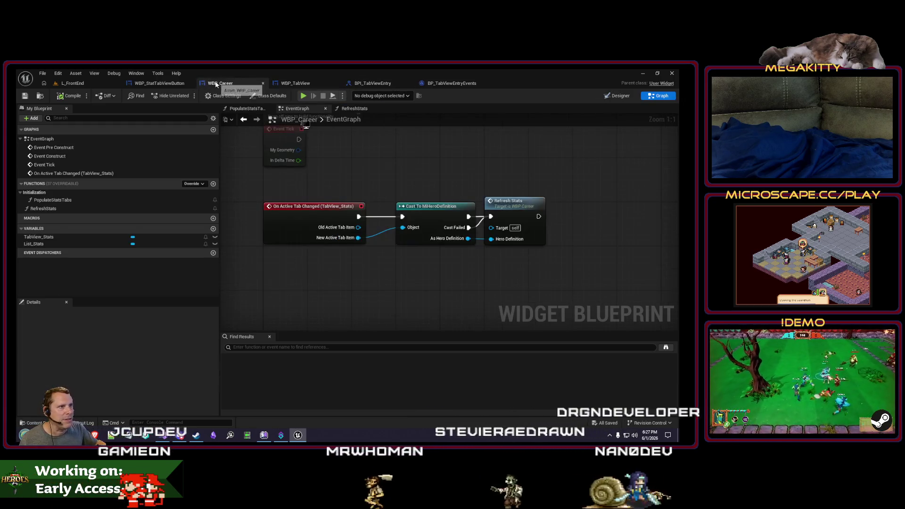
Play L_FrontEnd to check the stats panel's tab icons, then return to WBP_StatTabViewButton.
click(72, 82)
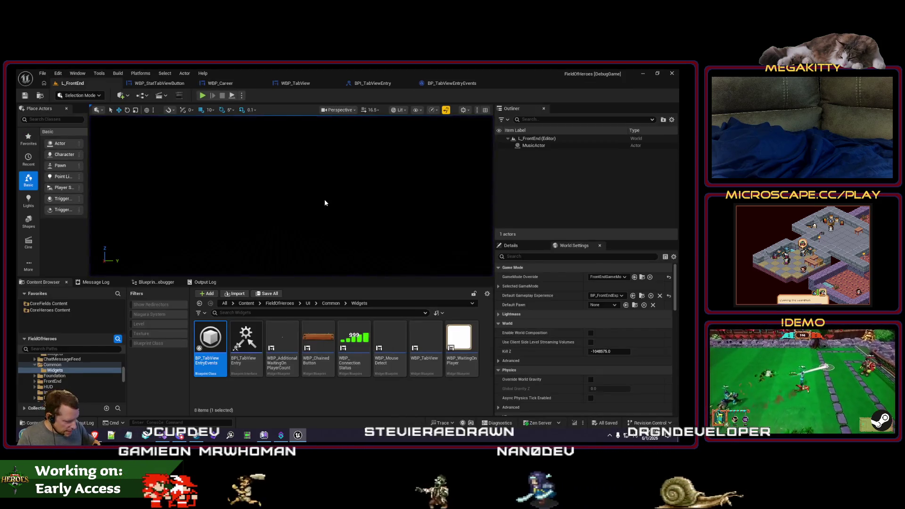
key(alt+p)
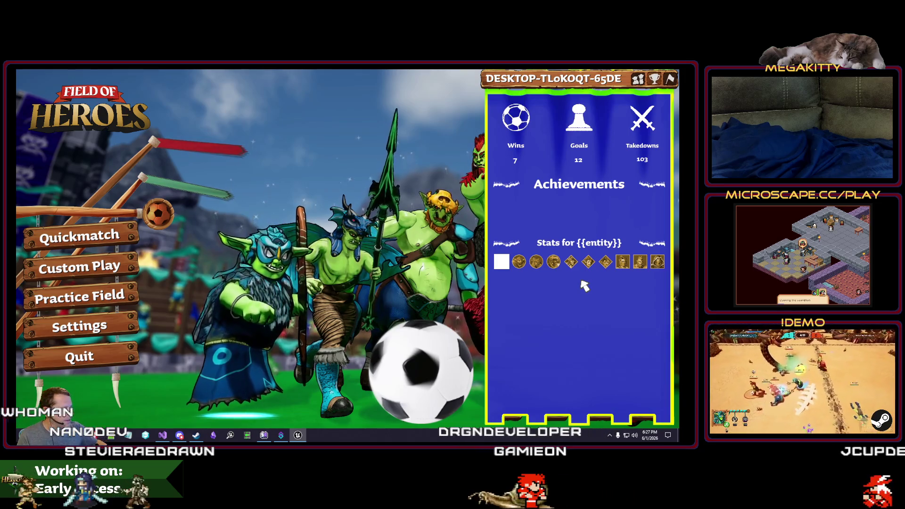
key(Escape)
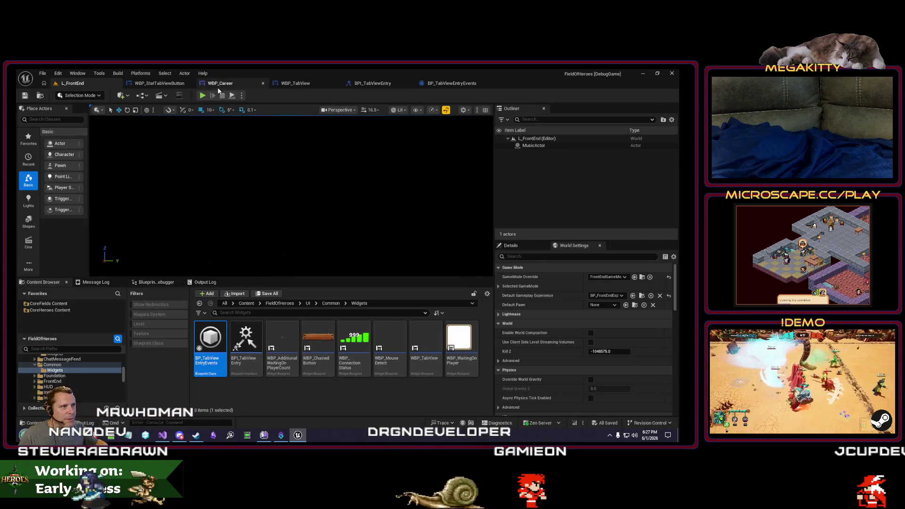
click(170, 84)
scroll(316, 189, down, 3)
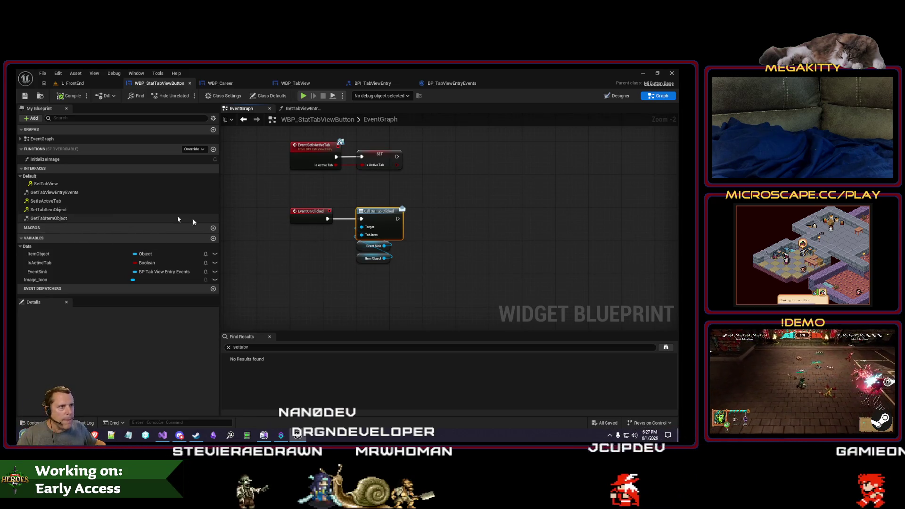
At the SetIsActiveTab event, add a != node comparing the new value with the Is Active Tab getter.
drag(268, 239, 285, 245)
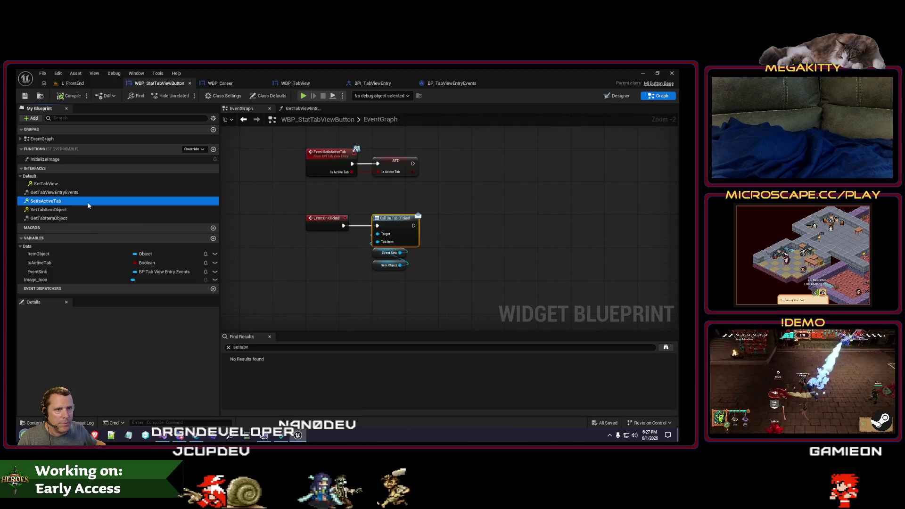
double_click(88, 205)
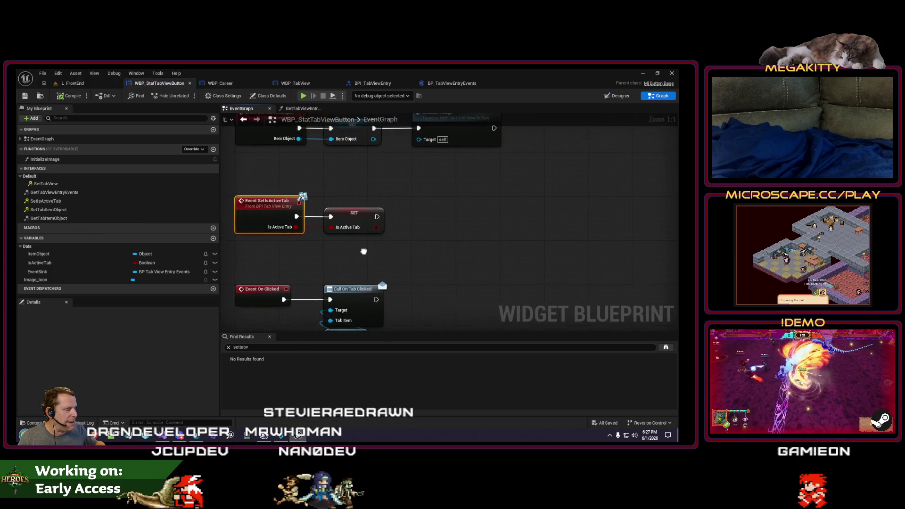
scroll(379, 255, down, 1)
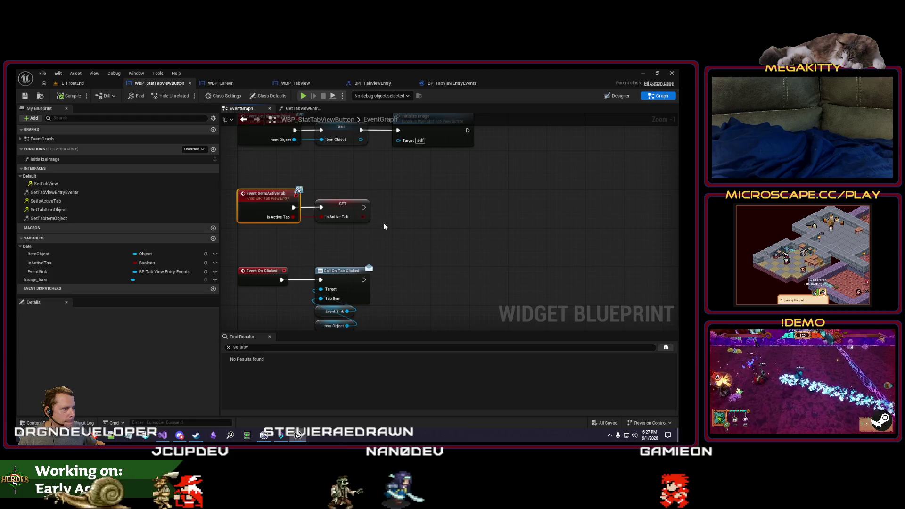
drag(338, 206, 424, 211)
mouse_move(293, 219)
mouse_down()
mouse_move(340, 217)
mouse_move(289, 250)
mouse_up()
text(!=)
key(Return)
key(Escape)
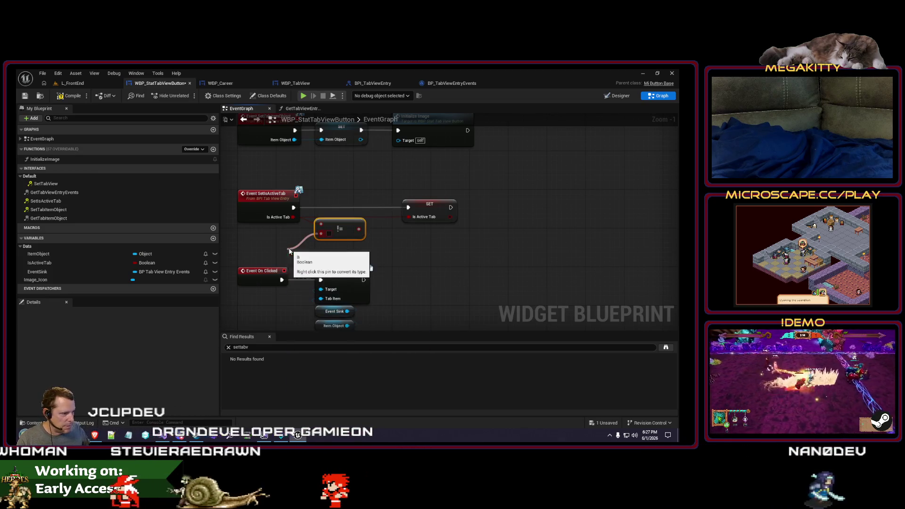
key(Return)
Add a Branch on the comparison result and delete the old SET Is Active Tab node.
drag(353, 230, 352, 174)
text(branch)
key(Return)
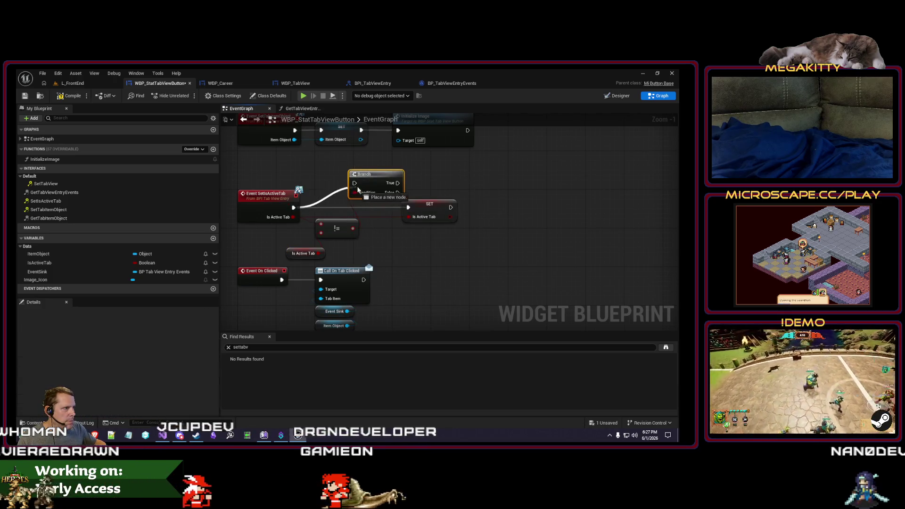
drag(395, 174, 360, 193)
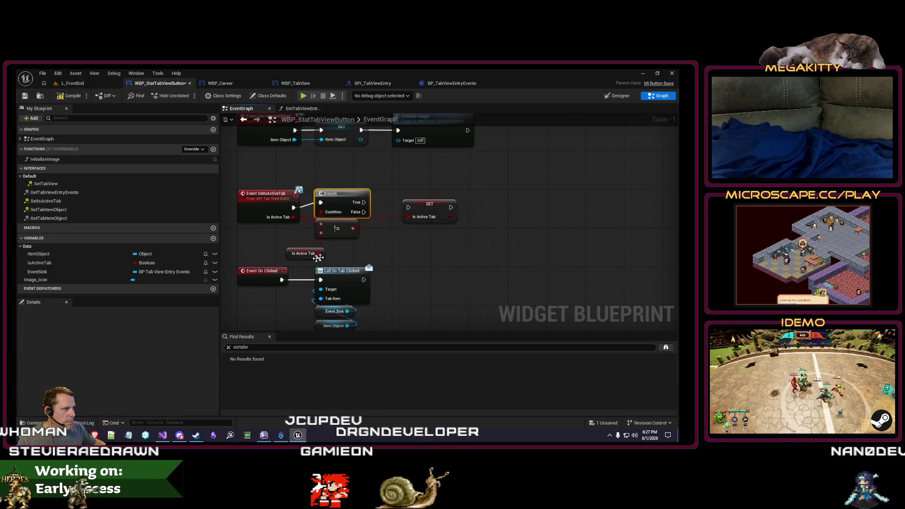
drag(322, 256, 308, 241)
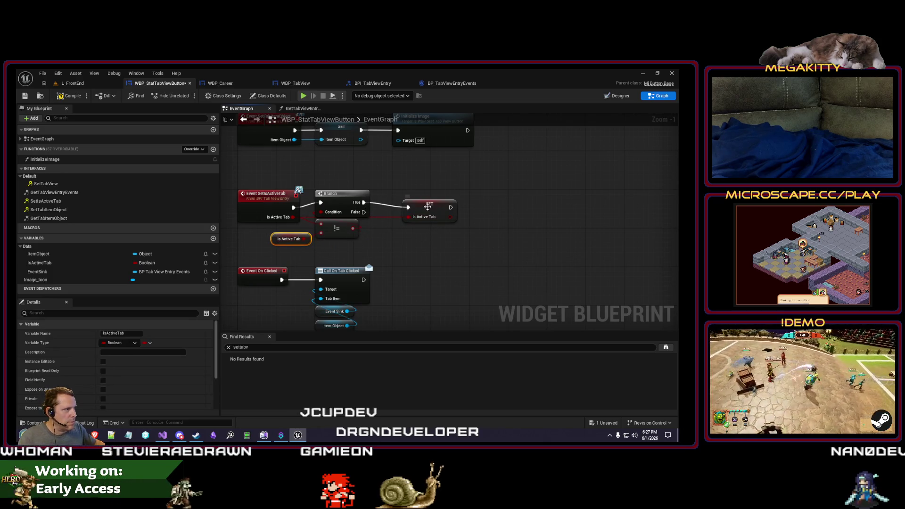
click(427, 206)
key(Delete)
Set IsActiveTab from the Branch's True output, adding a reroute point on the wire.
drag(363, 202, 386, 207)
text(set active ta)
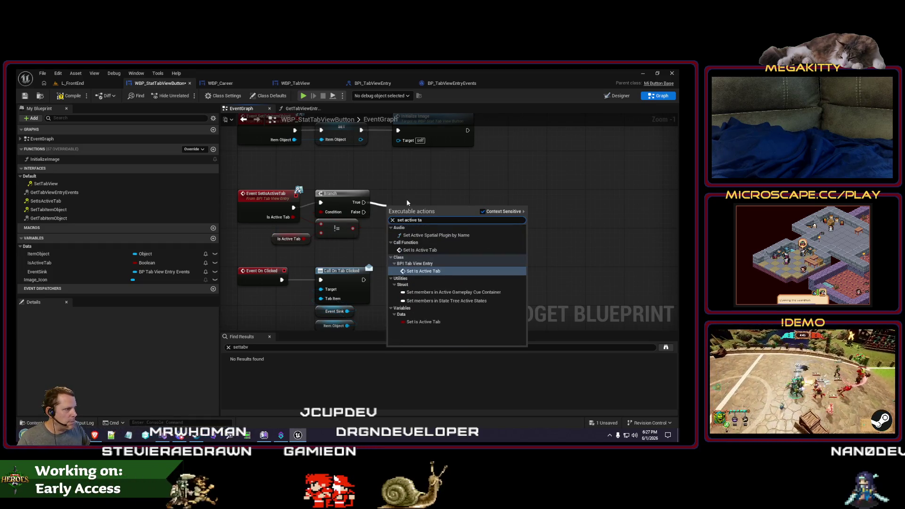
key(Return)
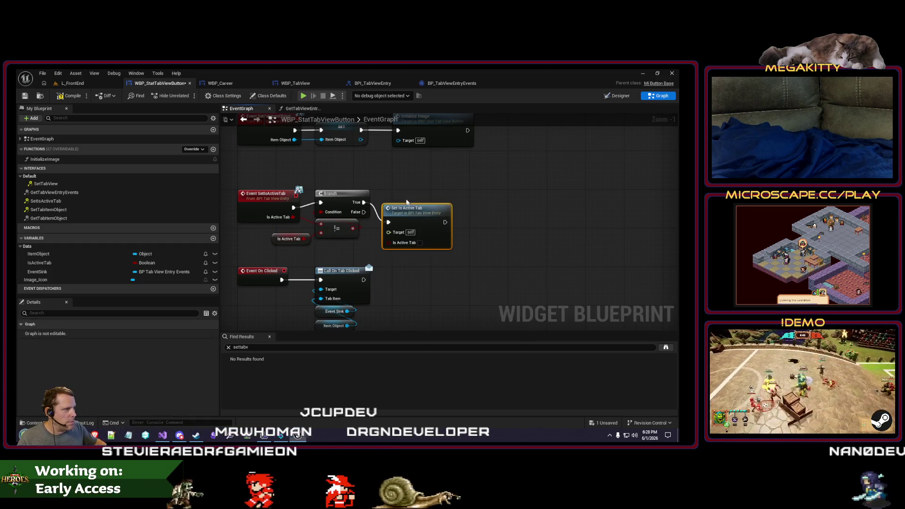
key(Delete)
mouse_move(39, 262)
mouse_down()
mouse_move(392, 195)
mouse_move(400, 205)
mouse_up()
click(405, 208)
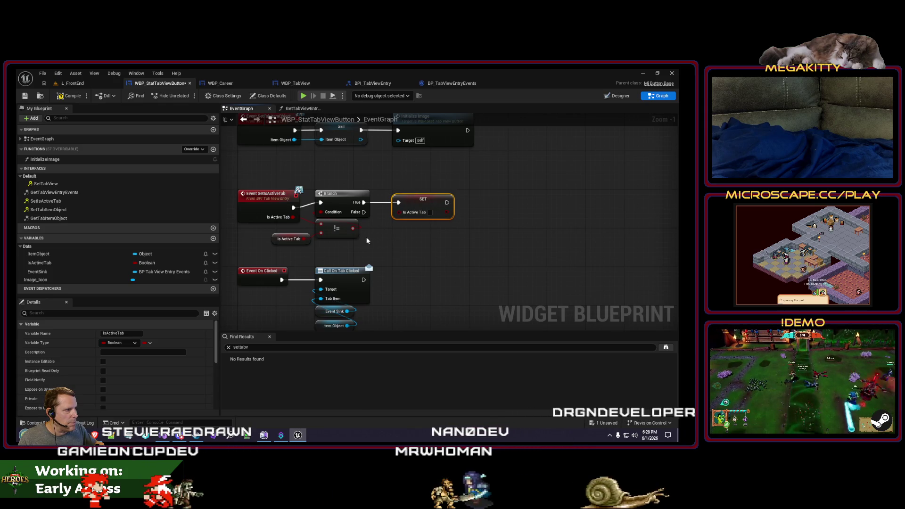
double_click(385, 215)
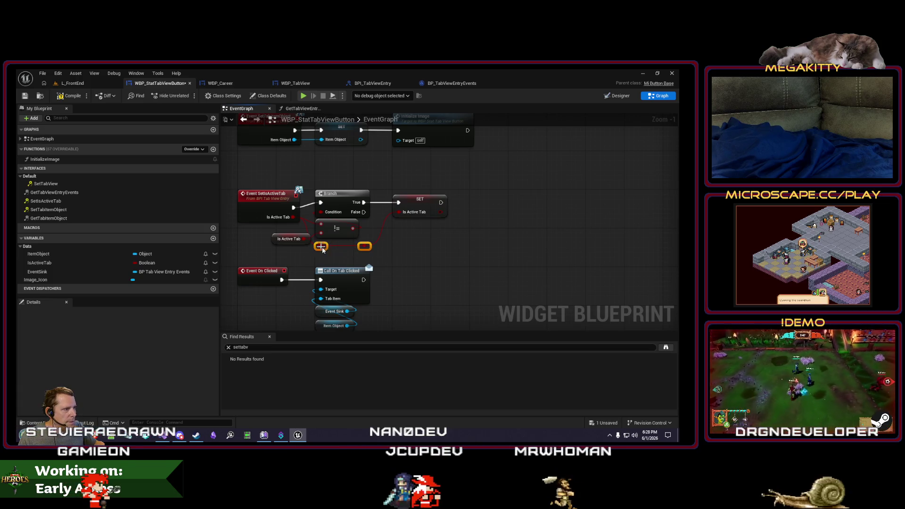
Create a new function, then cancel its rename and delete it.
drag(354, 258, 311, 263)
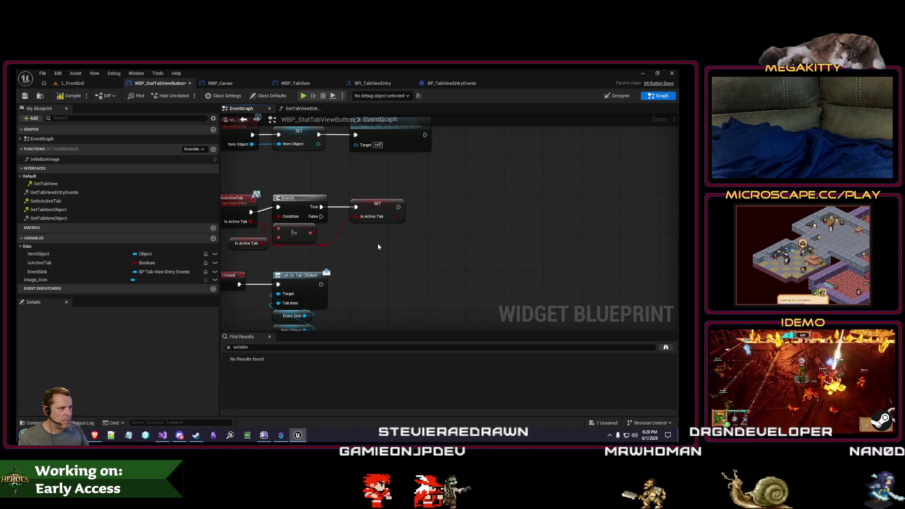
scroll(379, 241, down, 2)
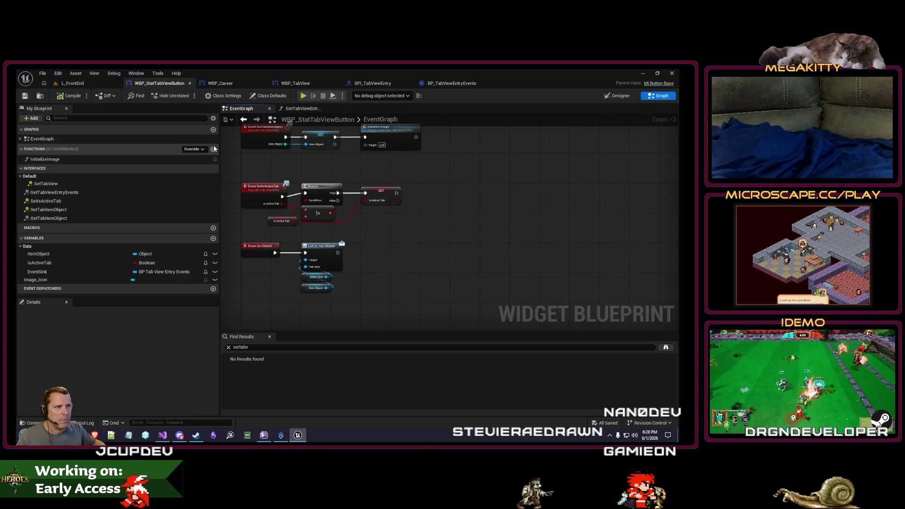
click(213, 150)
text(UpdateAppearanceFor)
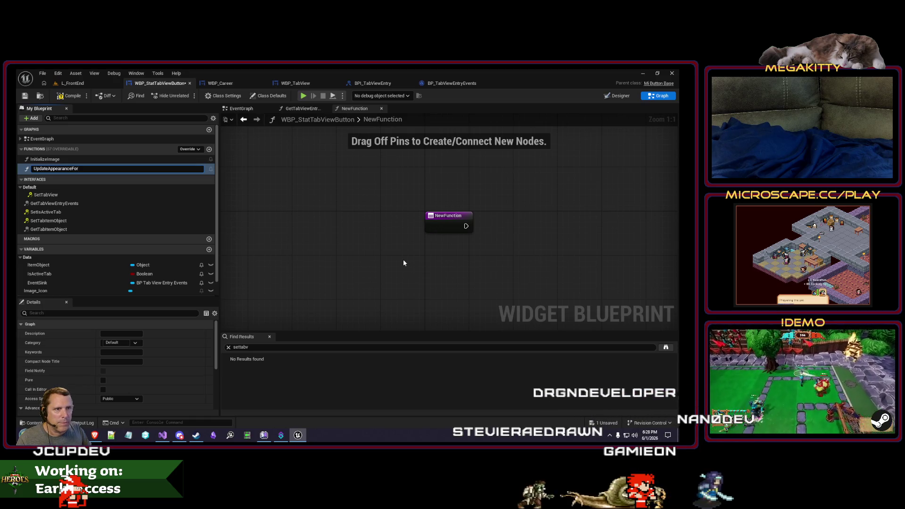
key(Escape)
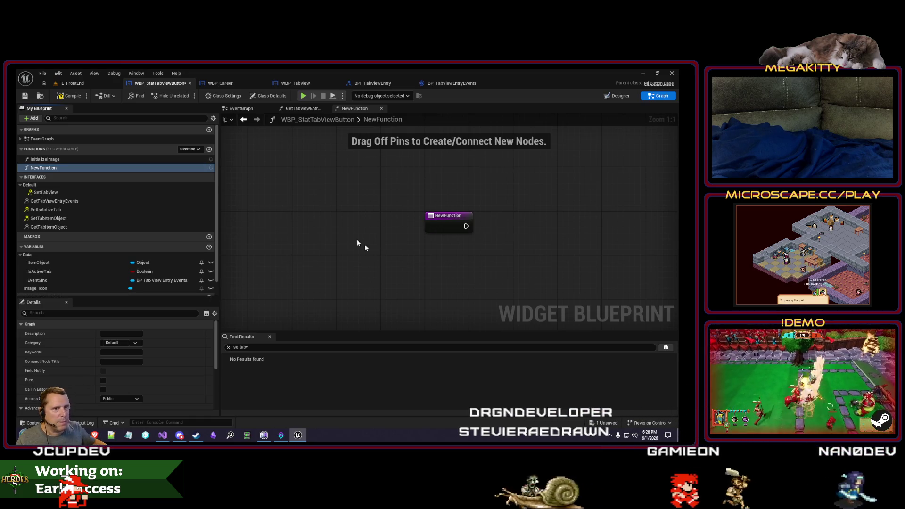
key(Delete)
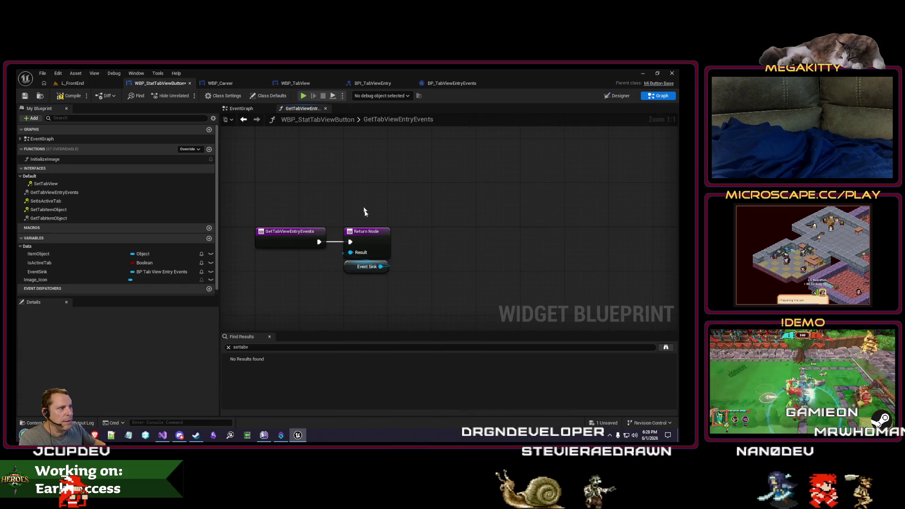
Review Event Construct and the InitializeImage function, then switch to the Designer view.
click(242, 109)
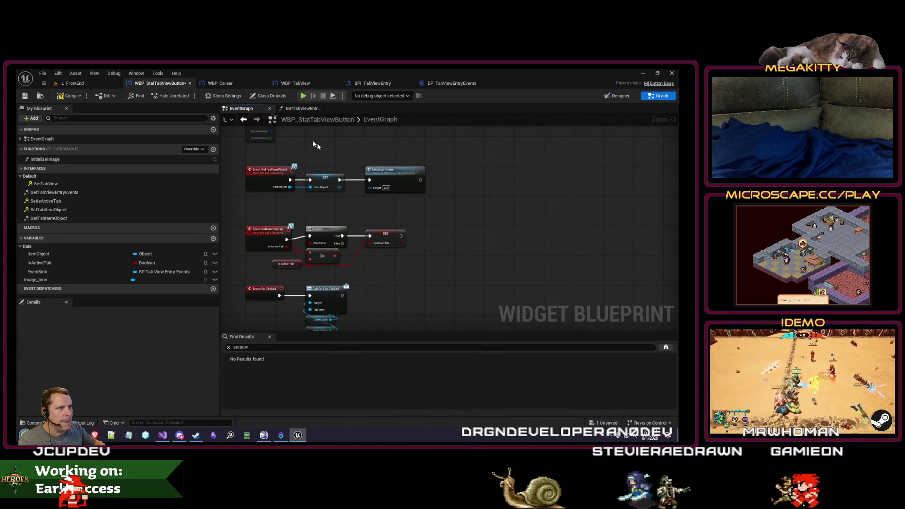
drag(437, 212, 431, 281)
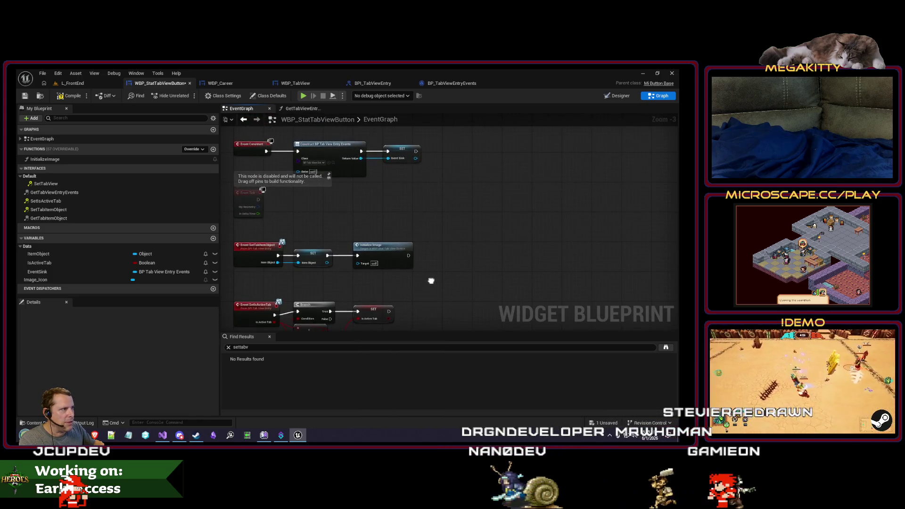
drag(431, 203, 391, 283)
scroll(325, 249, up, 1)
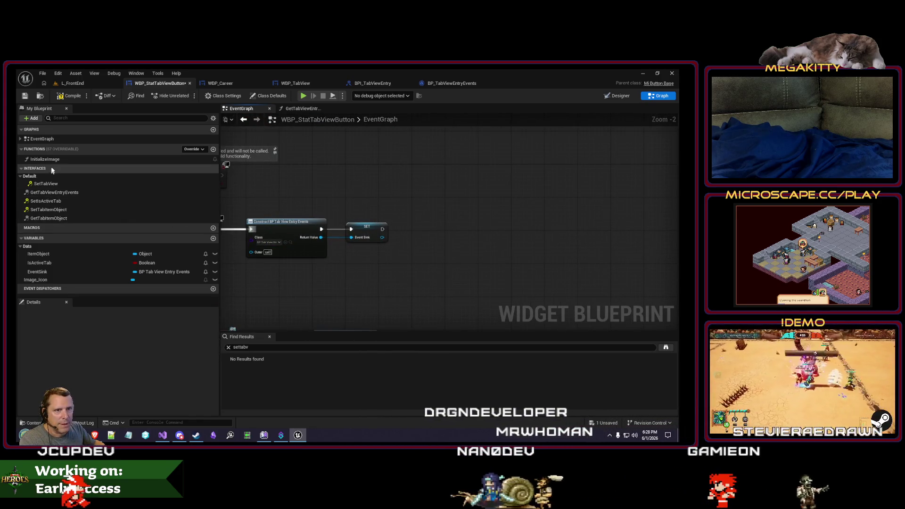
click(45, 159)
click(618, 96)
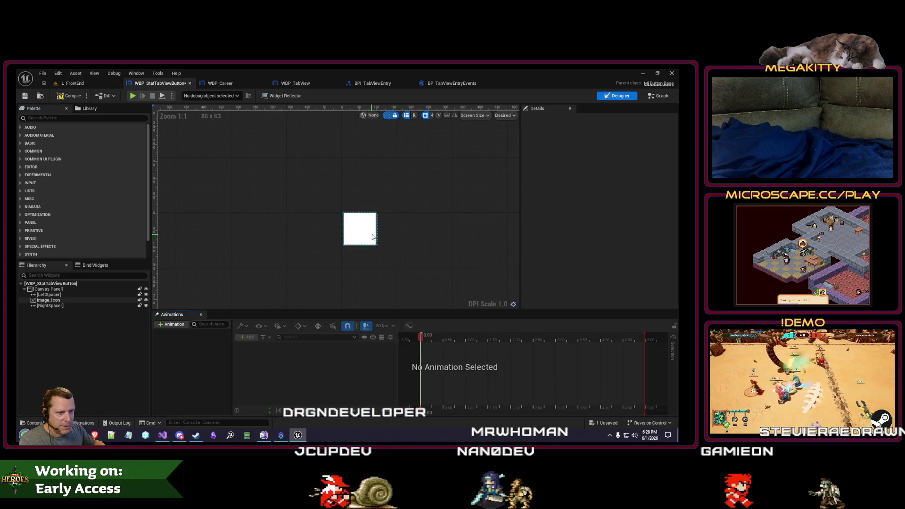
Tint Image_Icon purple and test it in a play session of the front-end level.
click(48, 300)
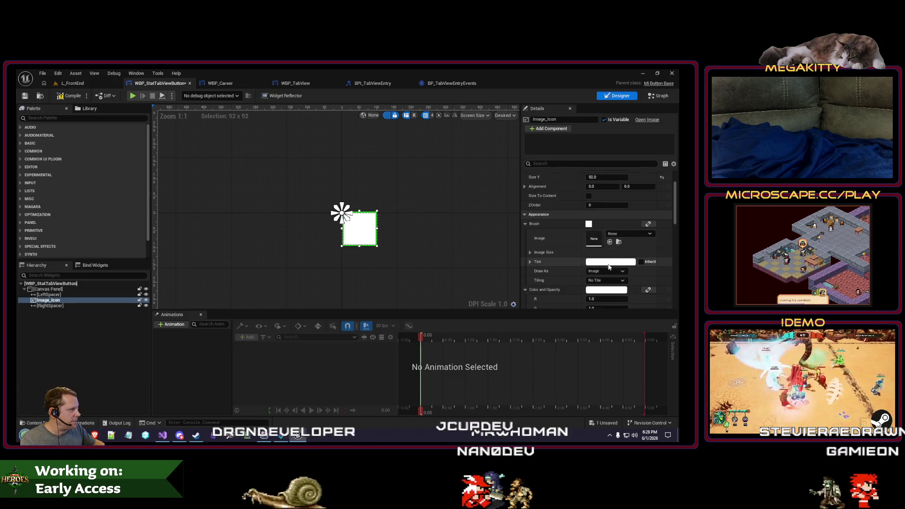
click(605, 262)
drag(489, 264, 490, 248)
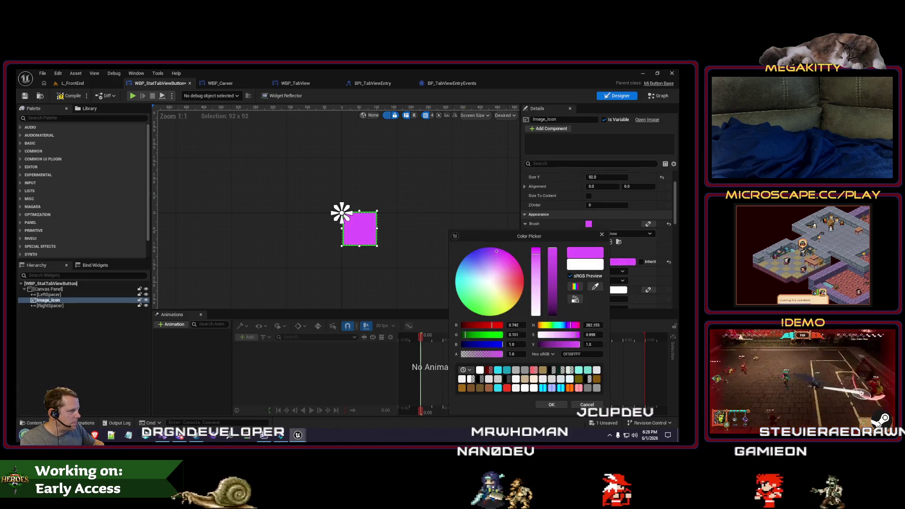
click(552, 405)
click(72, 83)
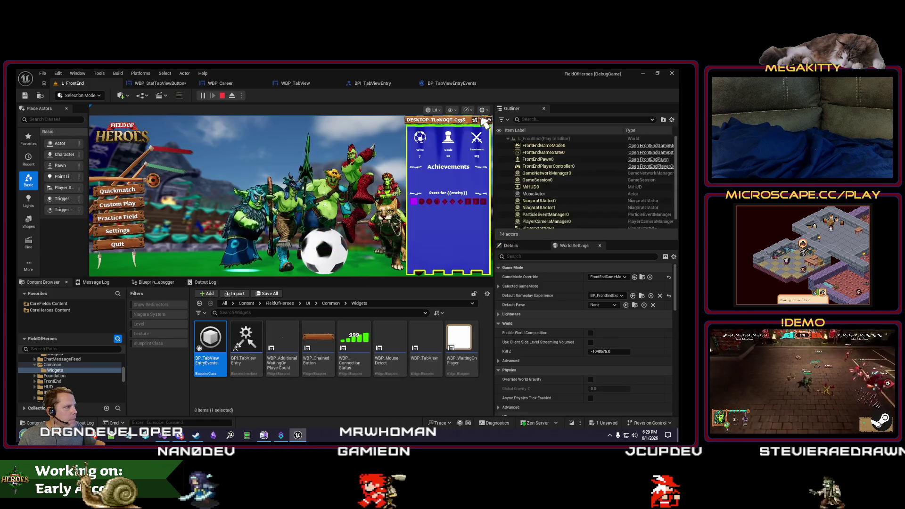
key(Escape)
Lighten the Image_Icon tint to A080FF and start play in L_FrontEnd.
click(163, 84)
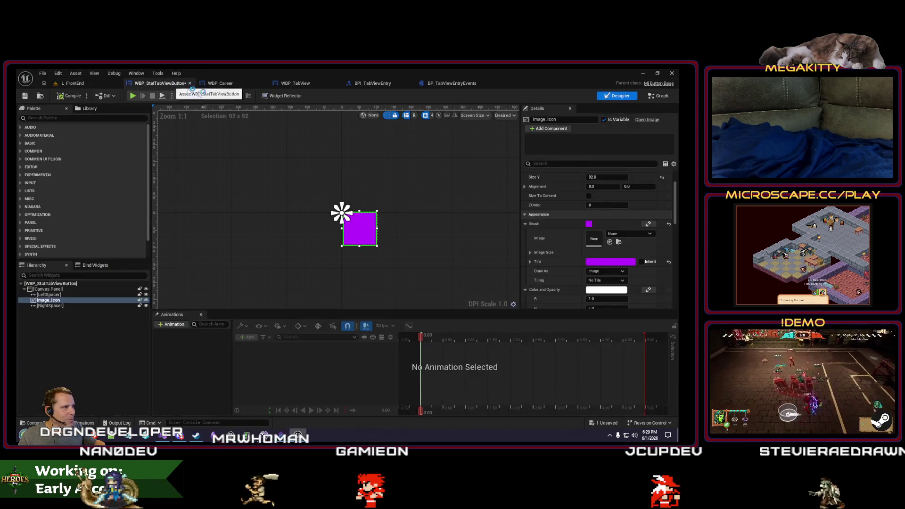
click(627, 262)
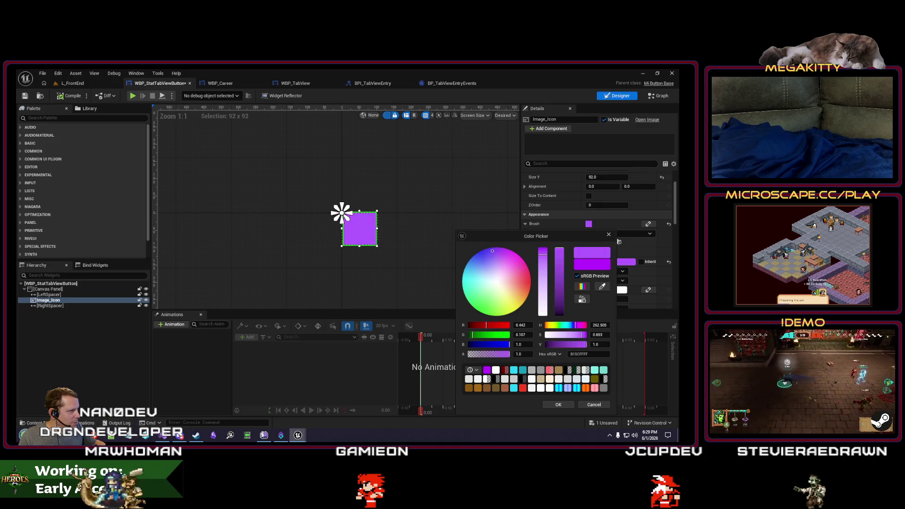
drag(487, 251, 487, 256)
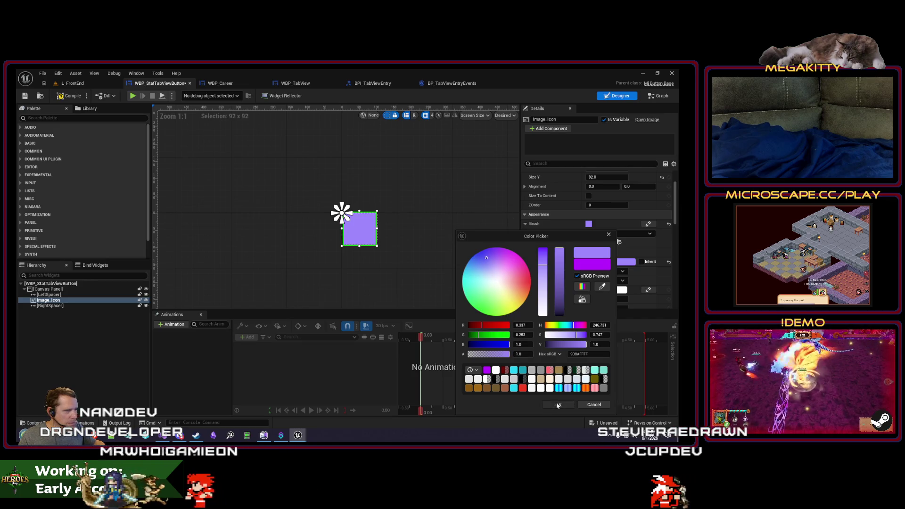
click(558, 404)
click(133, 96)
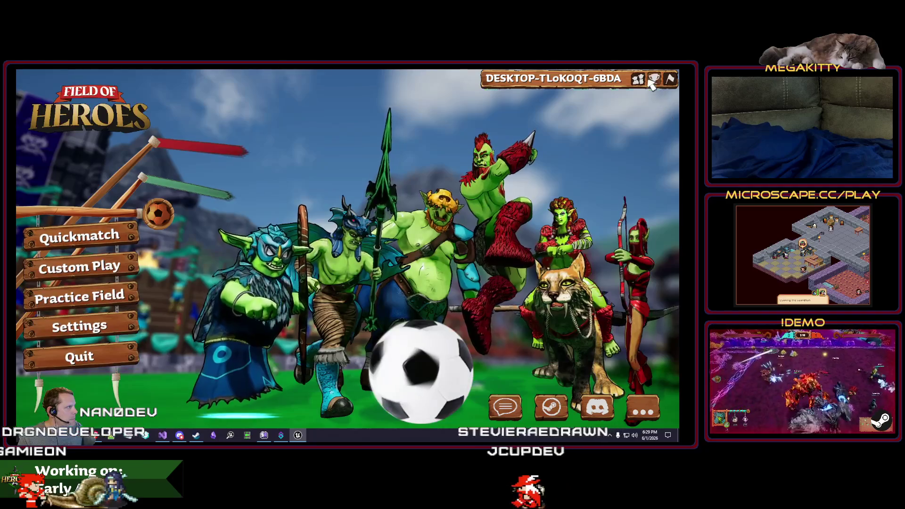
Check the purple icon in the in-game stats panel, then inspect and close WBP_Career.
click(651, 79)
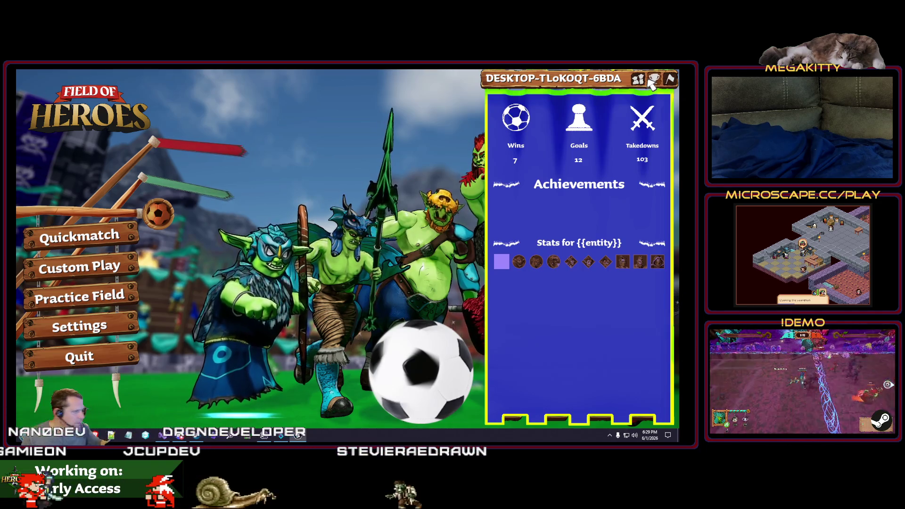
key(Escape)
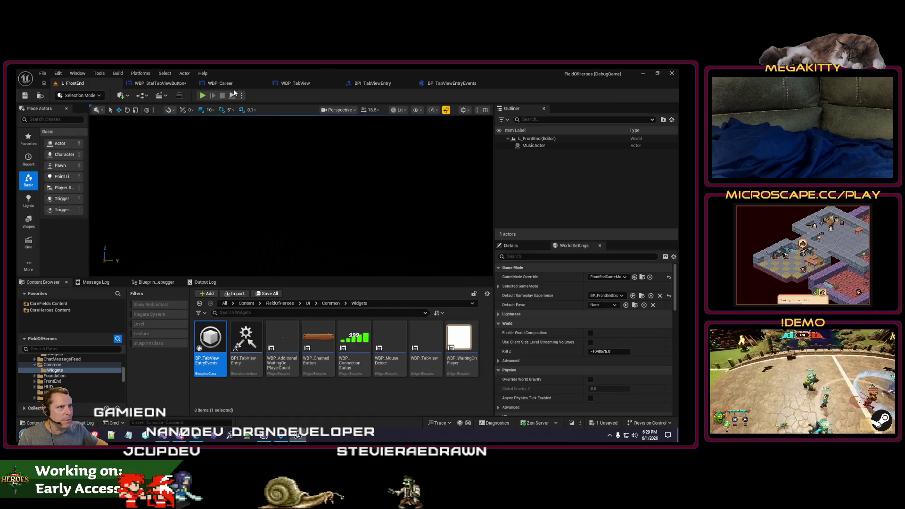
click(229, 84)
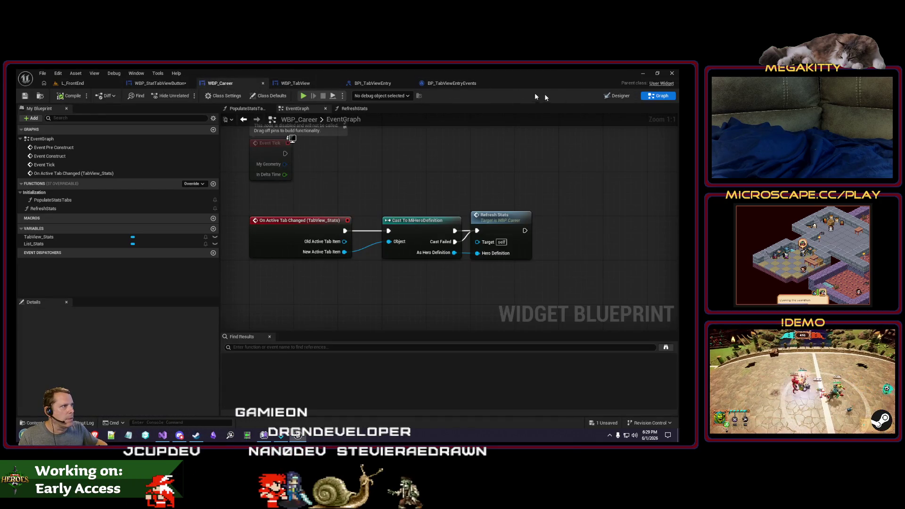
click(606, 97)
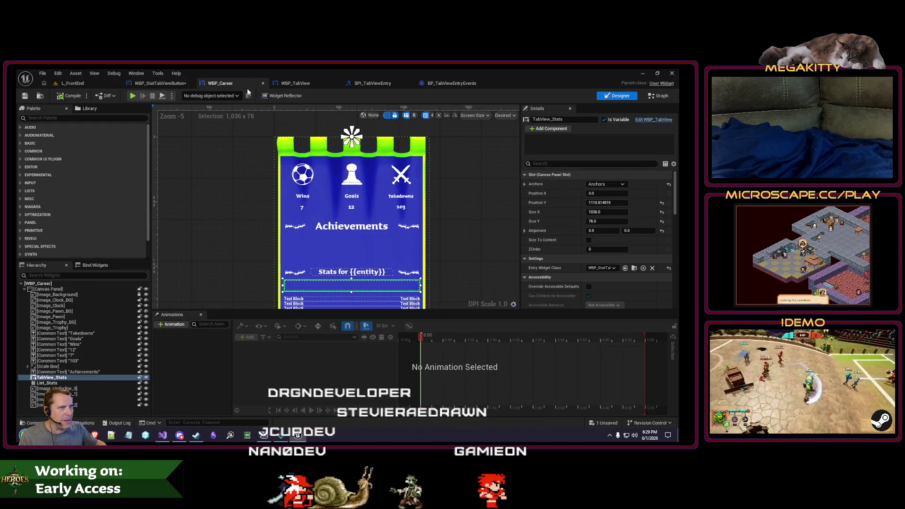
click(262, 83)
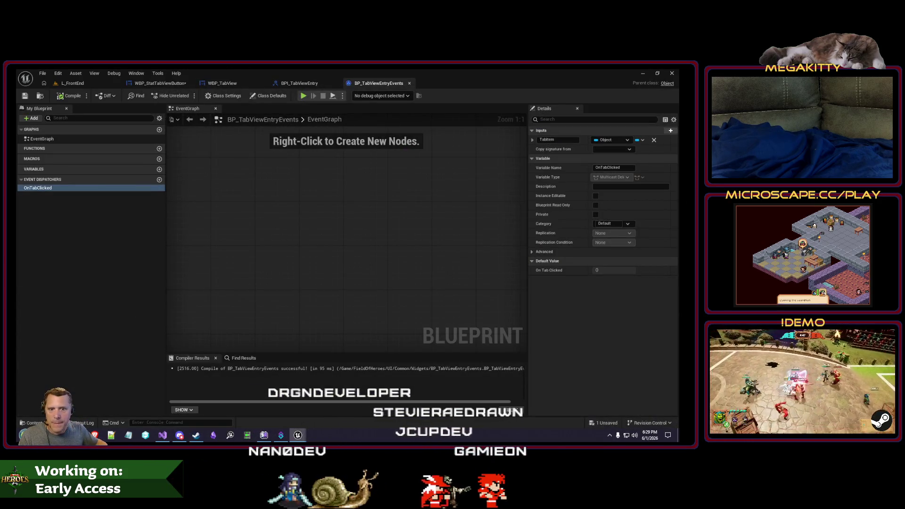
click(160, 83)
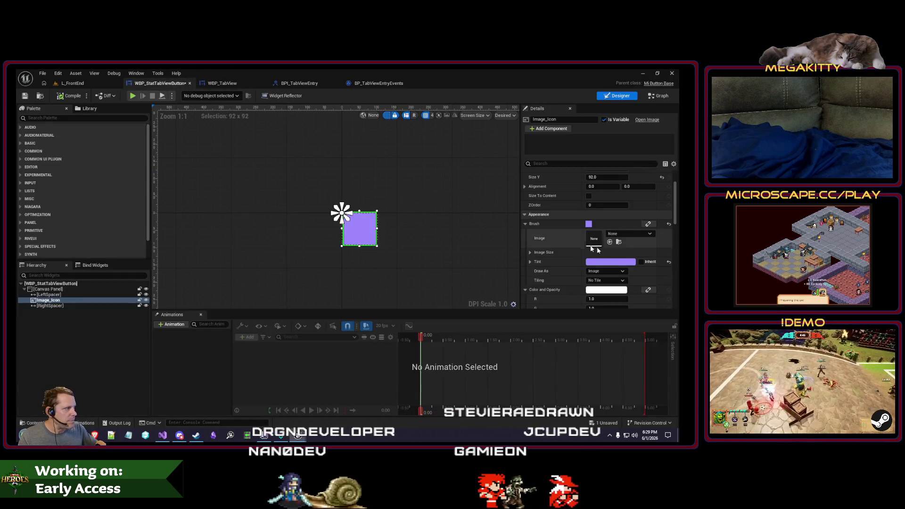
Tint Image_Icon blue and check it in a fullscreen play session of the front-end level.
click(613, 261)
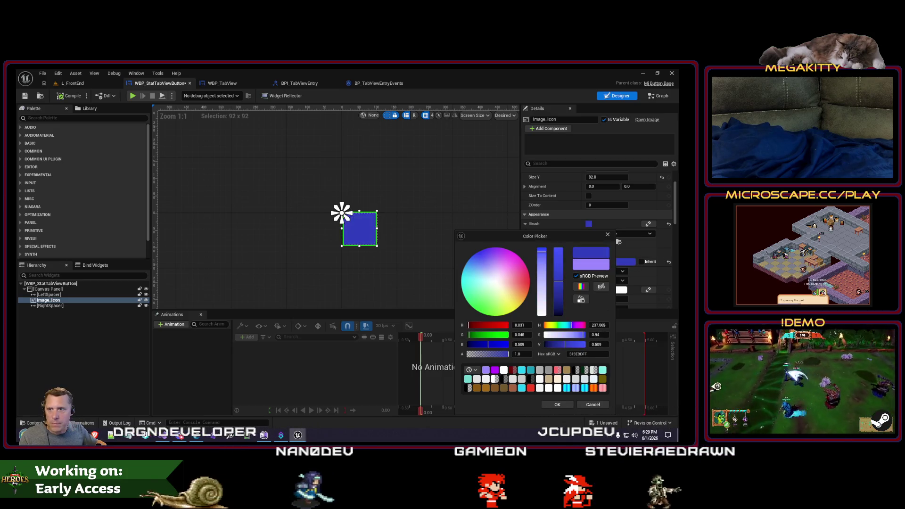
key(Return)
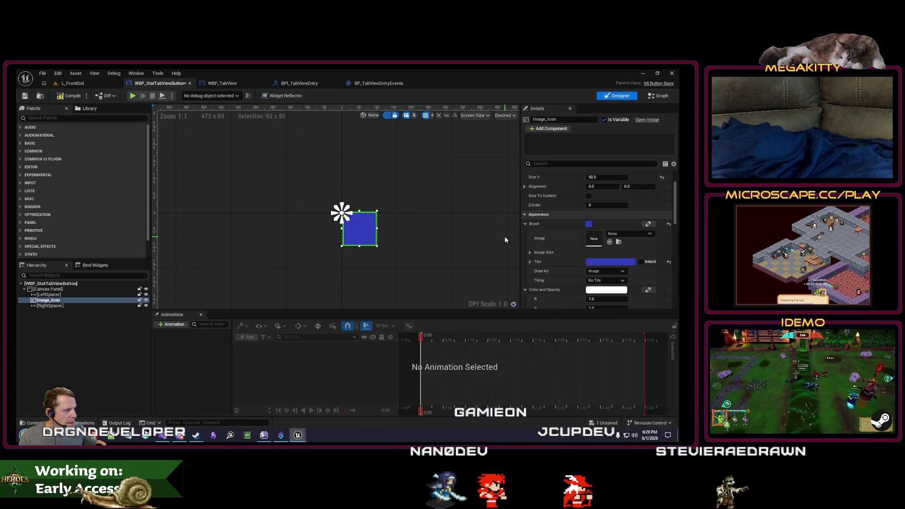
click(84, 82)
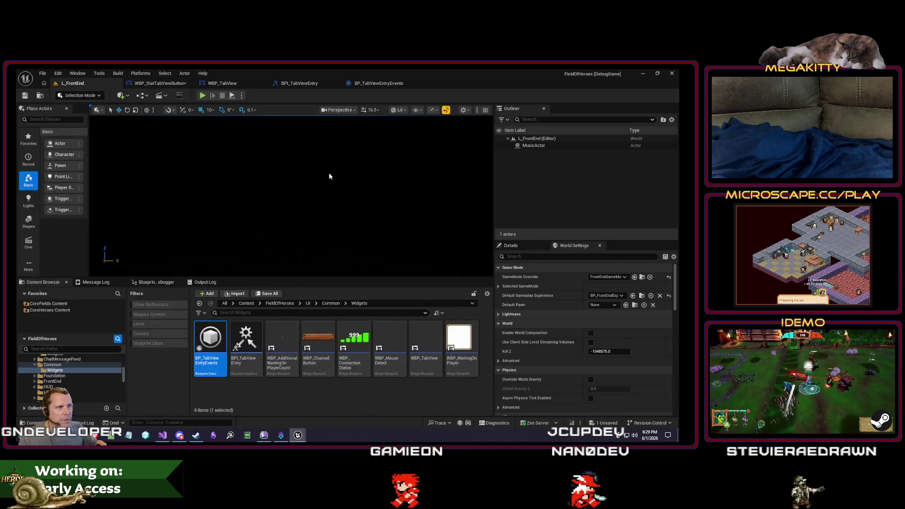
key(F11)
key(alt+p)
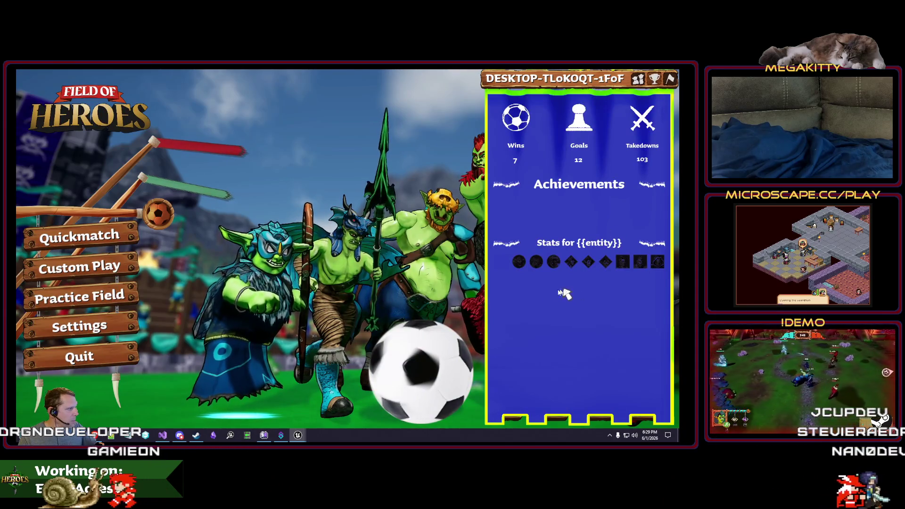
key(Escape)
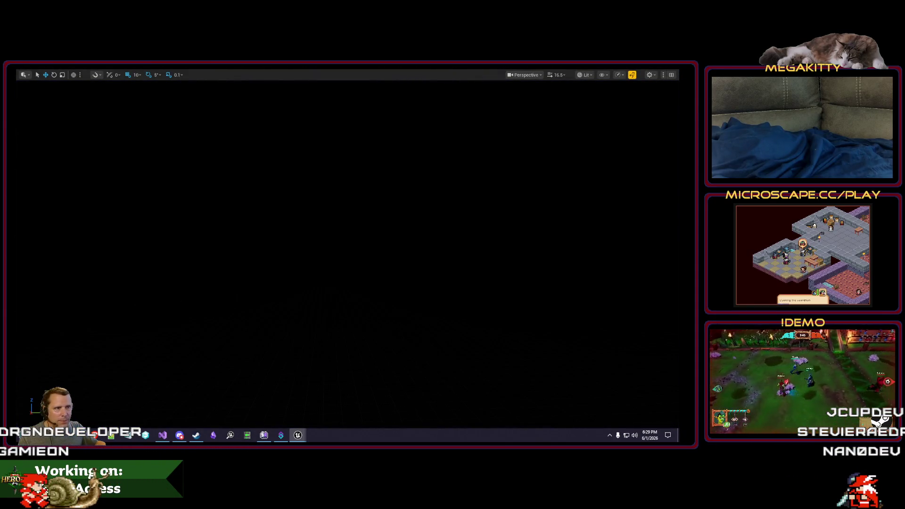
key(F11)
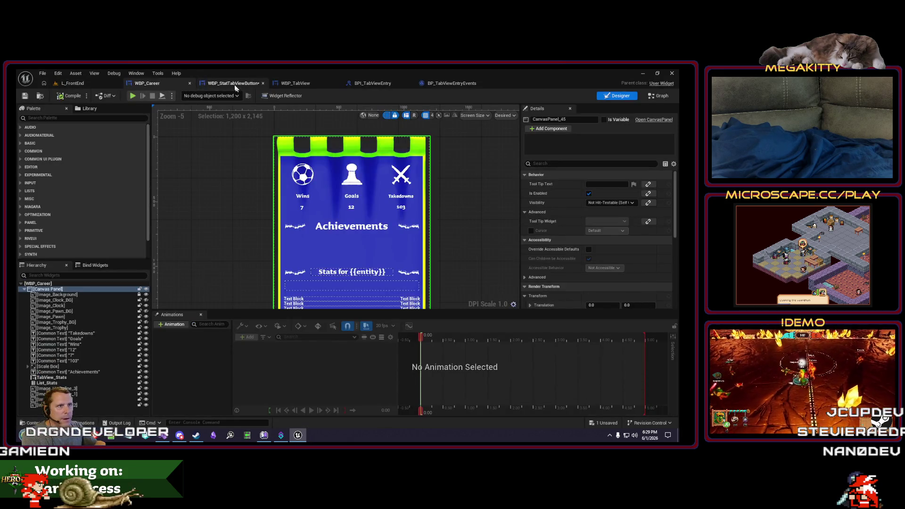
Desaturate the Image_Icon tint to pale lavender 9092BD and play the front-end level again.
click(236, 85)
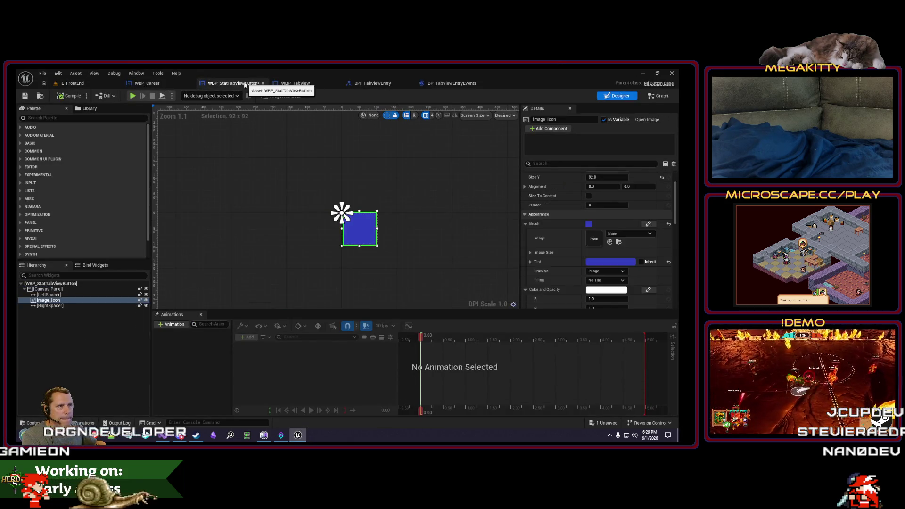
click(633, 263)
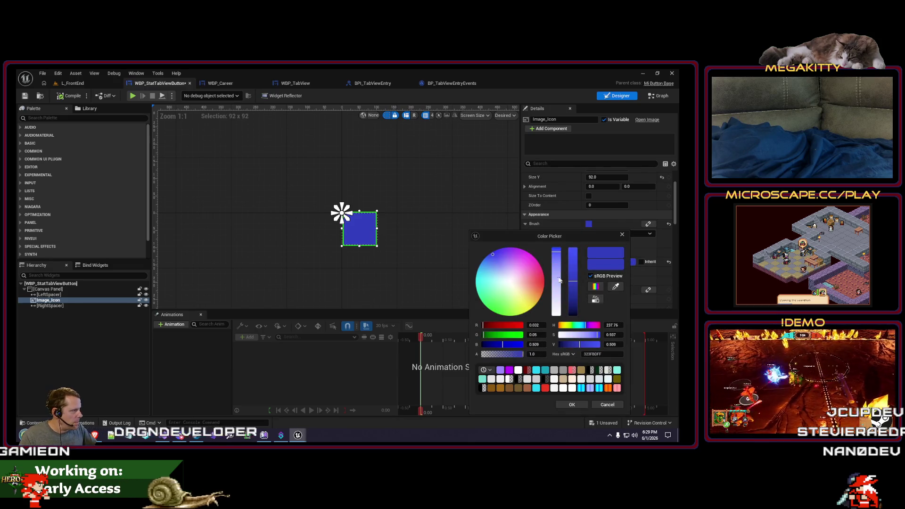
drag(560, 280, 557, 288)
click(576, 405)
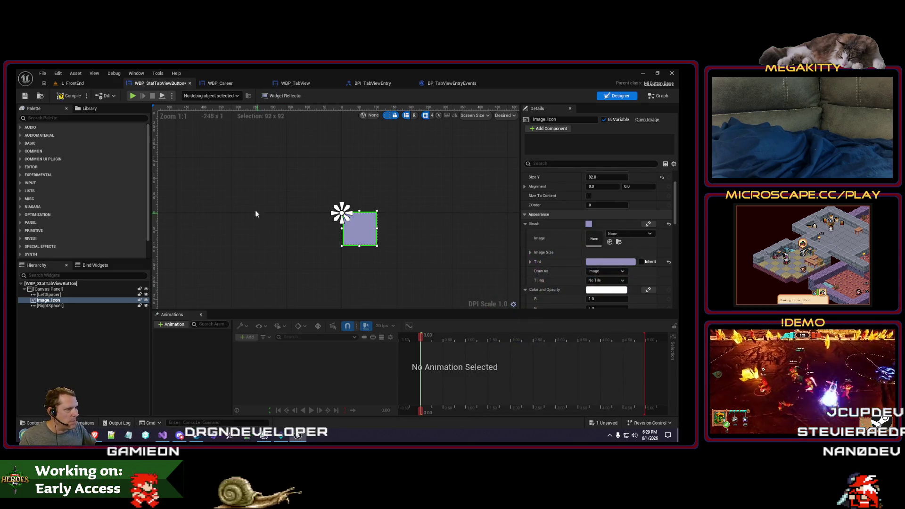
click(73, 83)
key(alt+p)
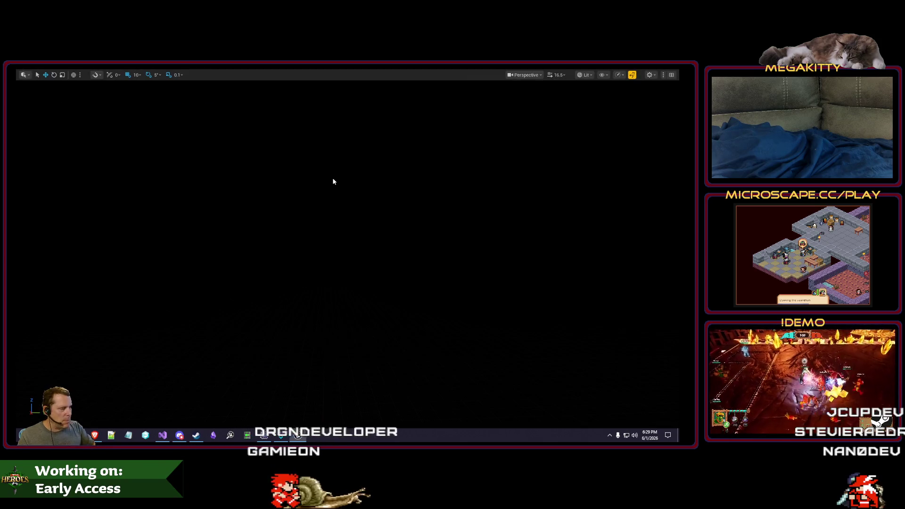